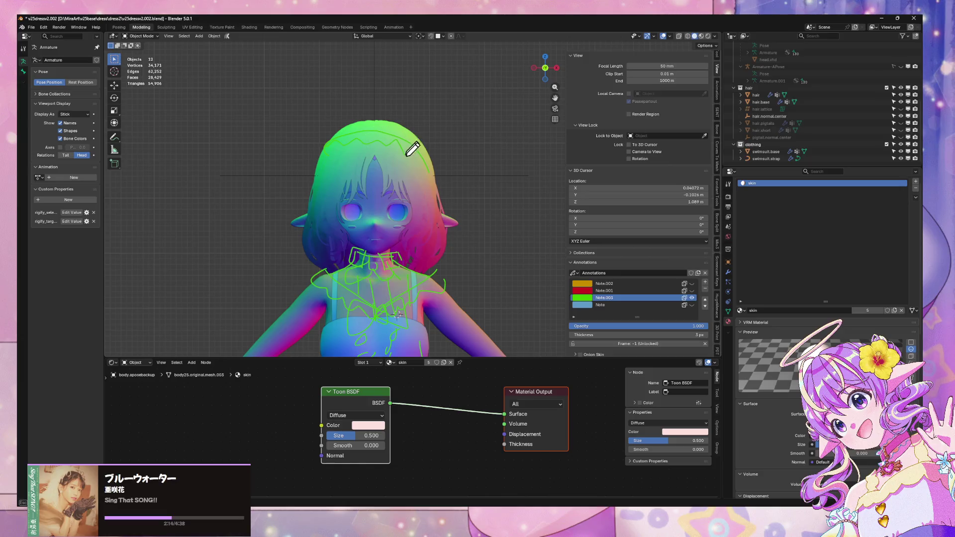
Step: Draw two green annotation strokes along the top of the hair, then select the body mesh
{"action": "left_click_drag", "start_coordinate": [342, 131], "coordinate": [423, 138]}
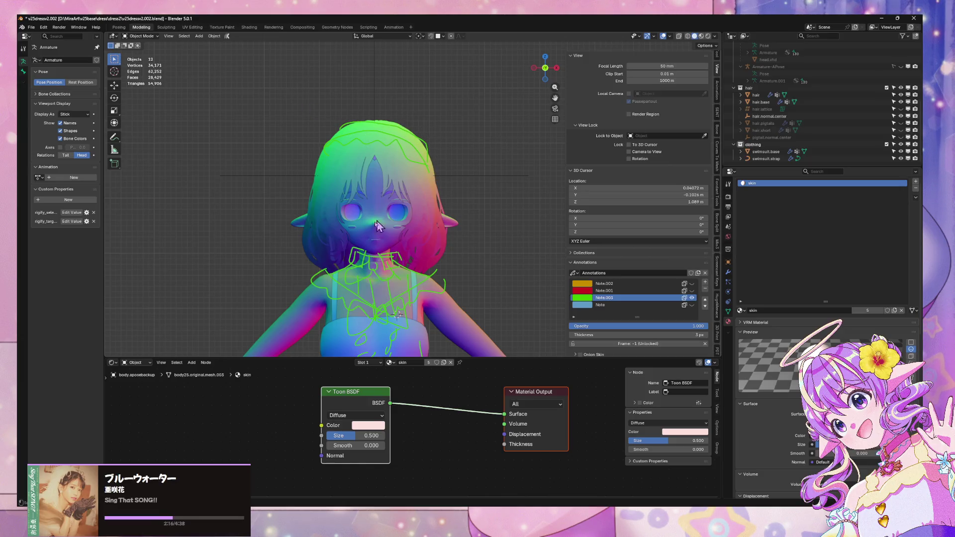
{"action": "left_click_drag", "start_coordinate": [334, 125], "coordinate": [407, 124]}
{"action": "scroll", "coordinate": [348, 82], "scroll_direction": "down", "scroll_amount": 5}
{"action": "scroll", "coordinate": [379, 89], "scroll_direction": "up", "scroll_amount": 5}
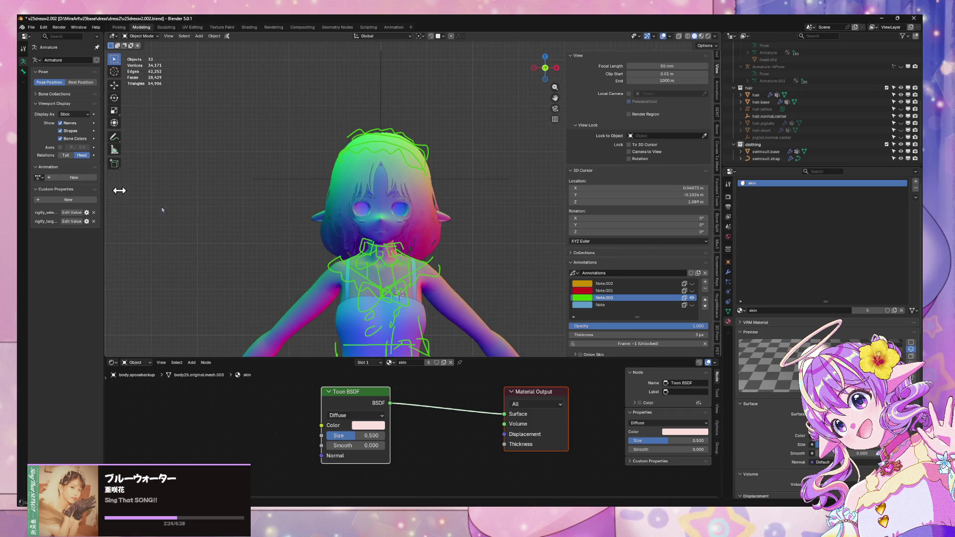
{"action": "scroll", "coordinate": [394, 144], "scroll_direction": "down", "scroll_amount": 3}
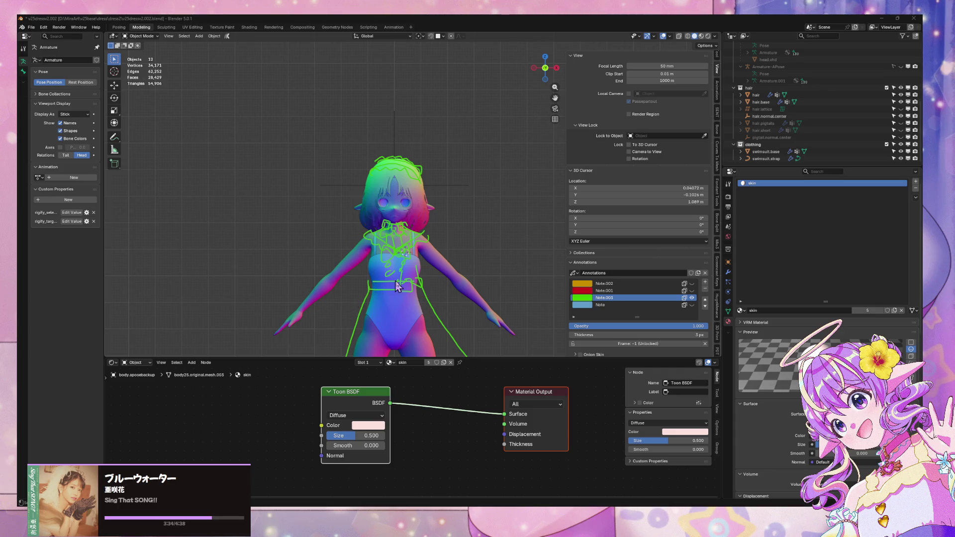
{"action": "left_click", "coordinate": [399, 306]}
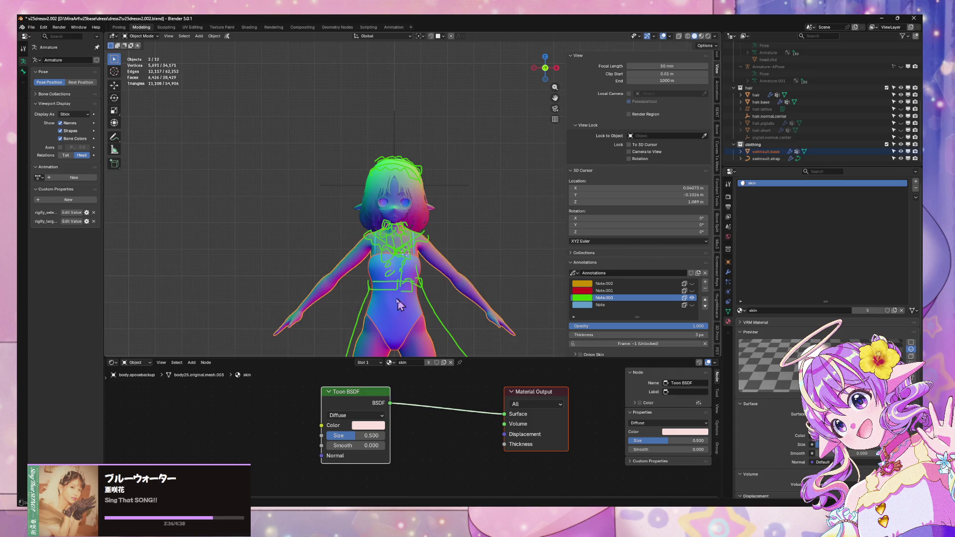
Step: Hide Note.003, make Note.001 the active layer and add the new Note.004 layer
{"action": "left_click", "coordinate": [691, 297]}
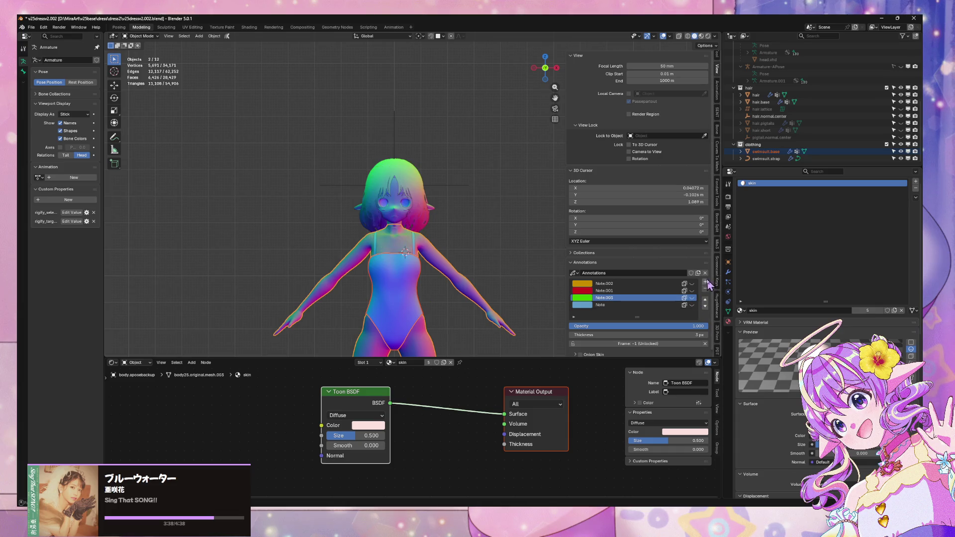
{"action": "left_click", "coordinate": [691, 290]}
{"action": "scroll", "coordinate": [399, 321], "scroll_direction": "up", "scroll_amount": 5}
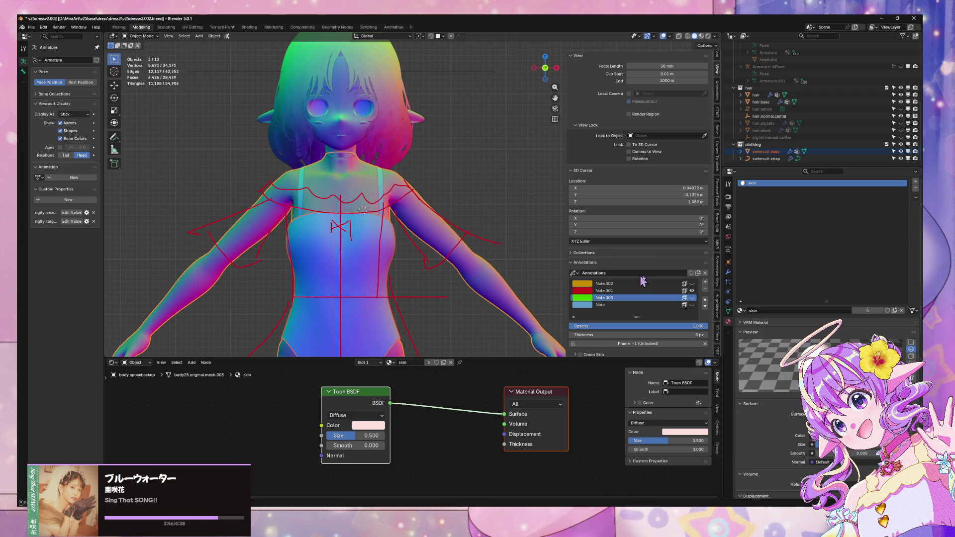
{"action": "left_click", "coordinate": [661, 291]}
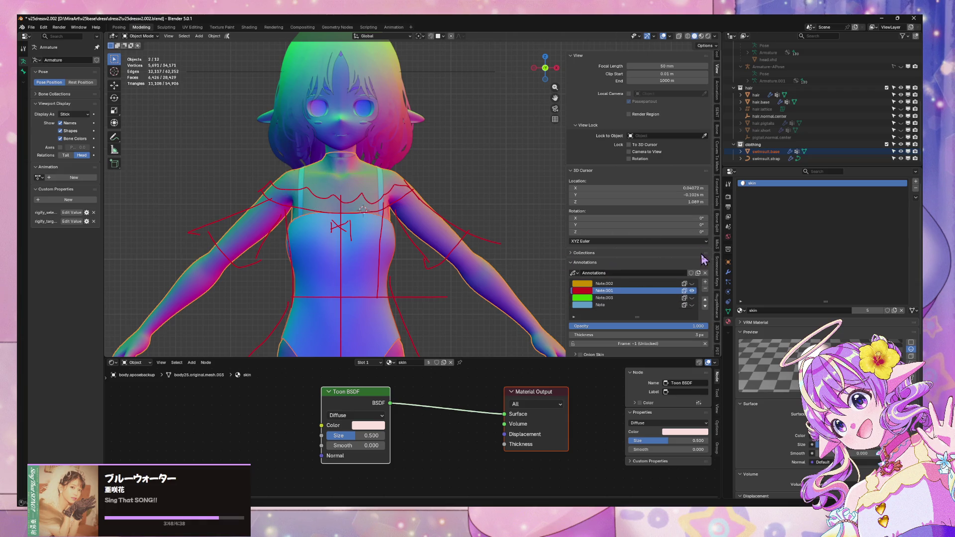
{"action": "left_click", "coordinate": [705, 282]}
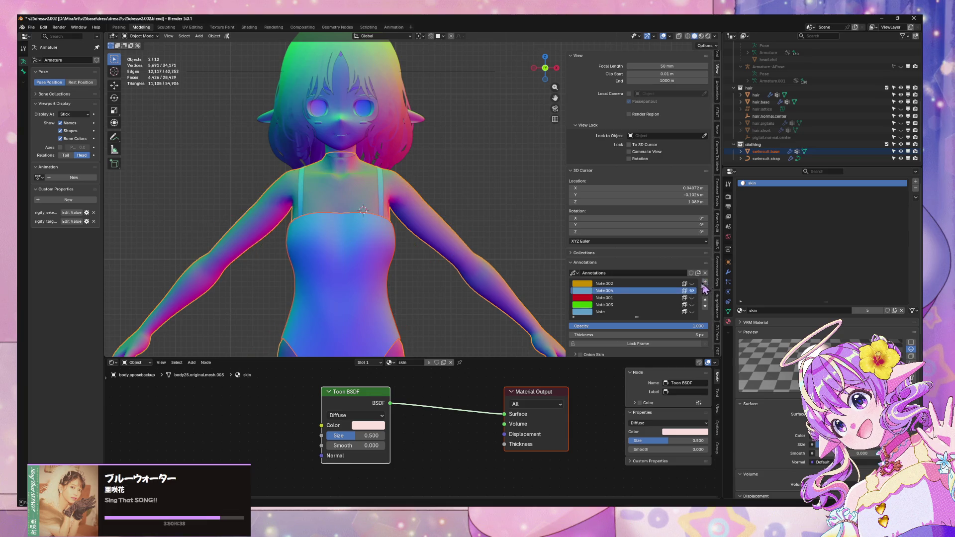
Step: Set the Note.004 annotation colour to red
{"action": "left_click", "coordinate": [580, 291]}
{"action": "left_click", "coordinate": [609, 241]}
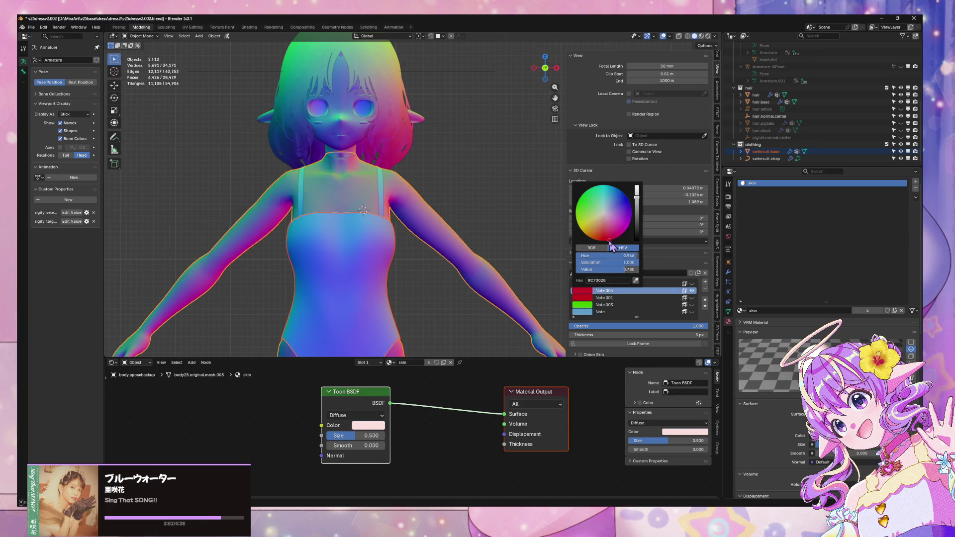
{"action": "left_click", "coordinate": [281, 194]}
Step: Sketch the red collar line across the shoulders, redoing it once, and save the file
{"action": "left_click_drag", "start_coordinate": [272, 184], "coordinate": [405, 180]}
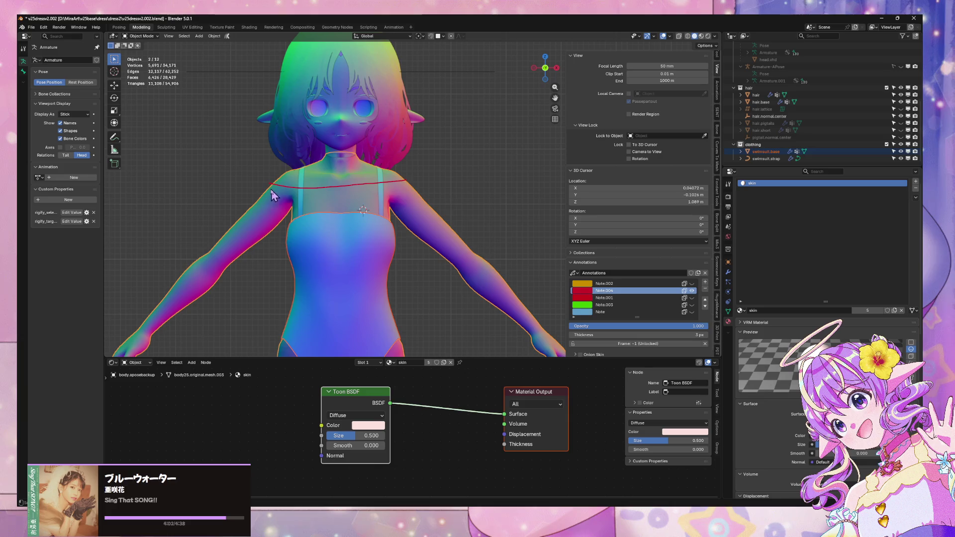
{"action": "mouse_move", "coordinate": [269, 185]}
{"action": "left_mouse_down"}
{"action": "mouse_move", "coordinate": [264, 197]}
{"action": "mouse_move", "coordinate": [403, 185]}
{"action": "left_mouse_up"}
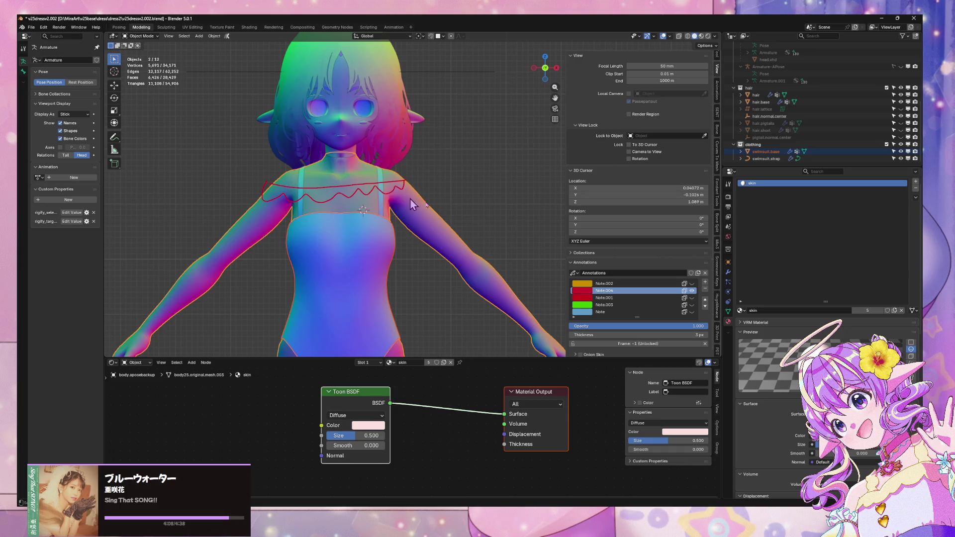
{"action": "key", "text": "ctrl+z"}
{"action": "key", "text": "ctrl+z"}
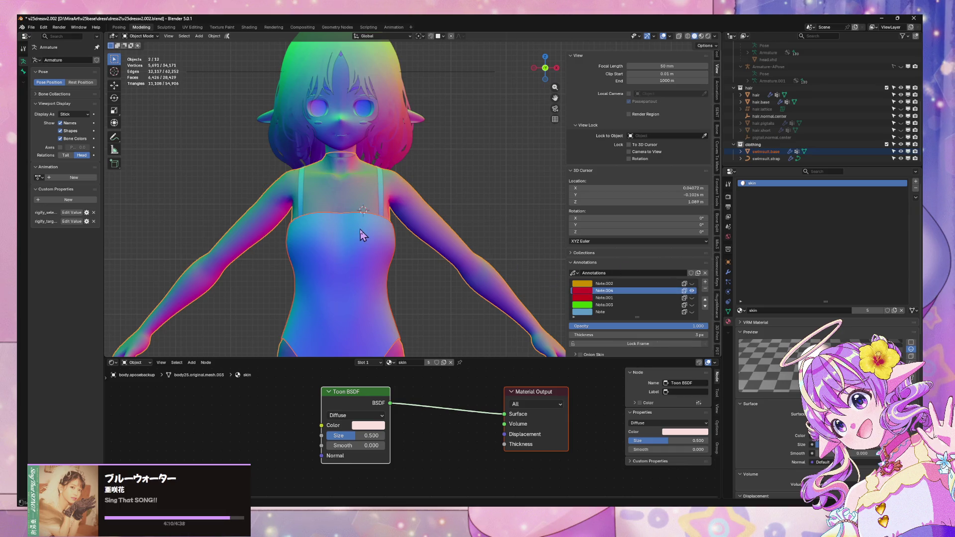
{"action": "mouse_move", "coordinate": [280, 174]}
{"action": "left_mouse_down"}
{"action": "mouse_move", "coordinate": [348, 184]}
{"action": "mouse_move", "coordinate": [400, 174]}
{"action": "left_mouse_up"}
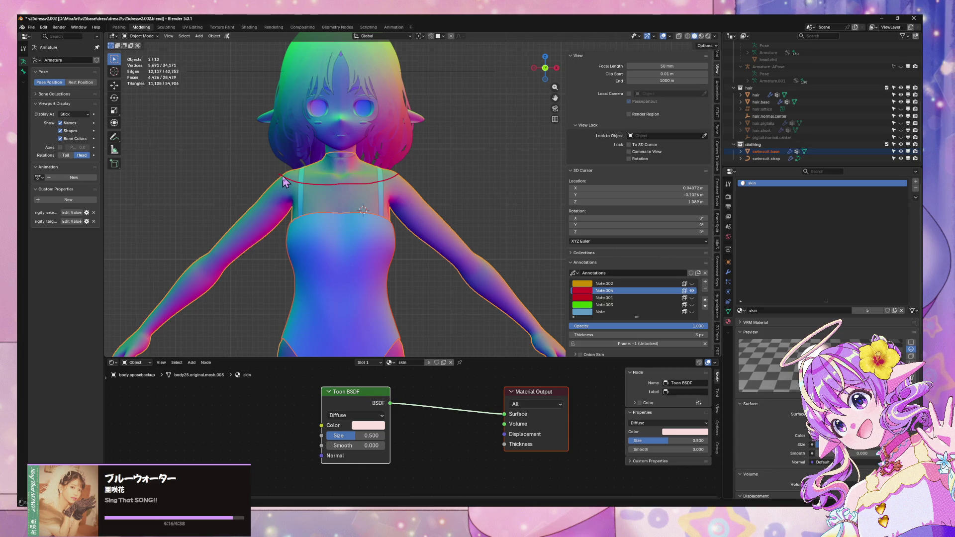
{"action": "key", "text": "ctrl+s"}
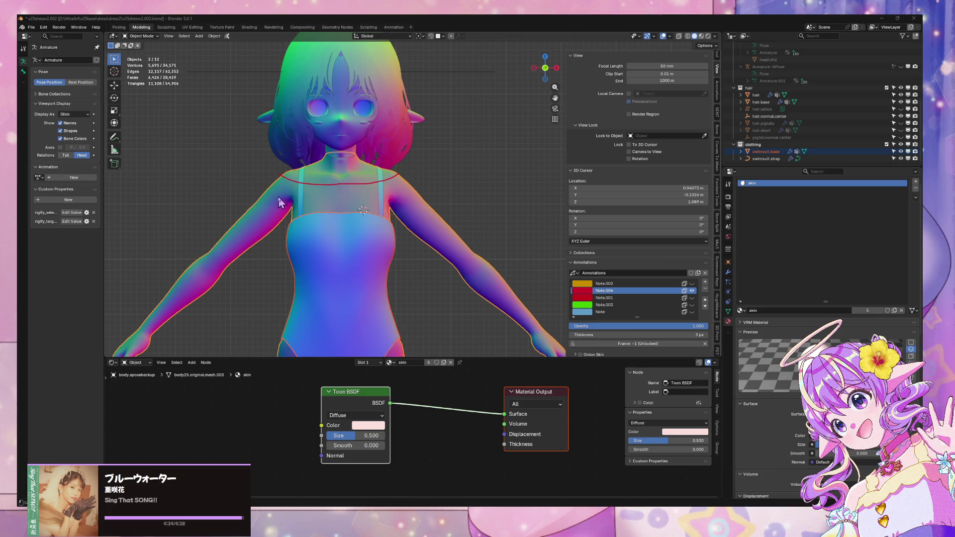
Step: Sketch more red strokes around the left shoulder
{"action": "mouse_move", "coordinate": [269, 195]}
{"action": "left_mouse_down"}
{"action": "mouse_move", "coordinate": [277, 206]}
{"action": "mouse_move", "coordinate": [263, 203]}
{"action": "mouse_move", "coordinate": [345, 209]}
{"action": "mouse_move", "coordinate": [420, 196]}
{"action": "left_mouse_up"}
{"action": "mouse_move", "coordinate": [269, 196]}
{"action": "left_mouse_down"}
{"action": "mouse_move", "coordinate": [256, 202]}
{"action": "mouse_move", "coordinate": [308, 230]}
{"action": "mouse_move", "coordinate": [367, 228]}
{"action": "mouse_move", "coordinate": [438, 209]}
{"action": "mouse_move", "coordinate": [437, 188]}
{"action": "mouse_move", "coordinate": [432, 195]}
{"action": "left_mouse_up"}
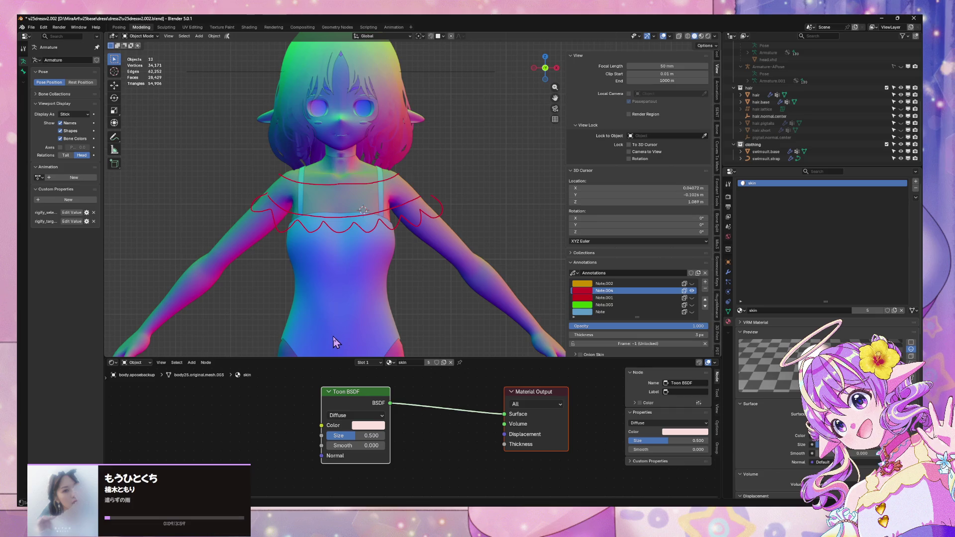
{"action": "right_click", "coordinate": [333, 342]}
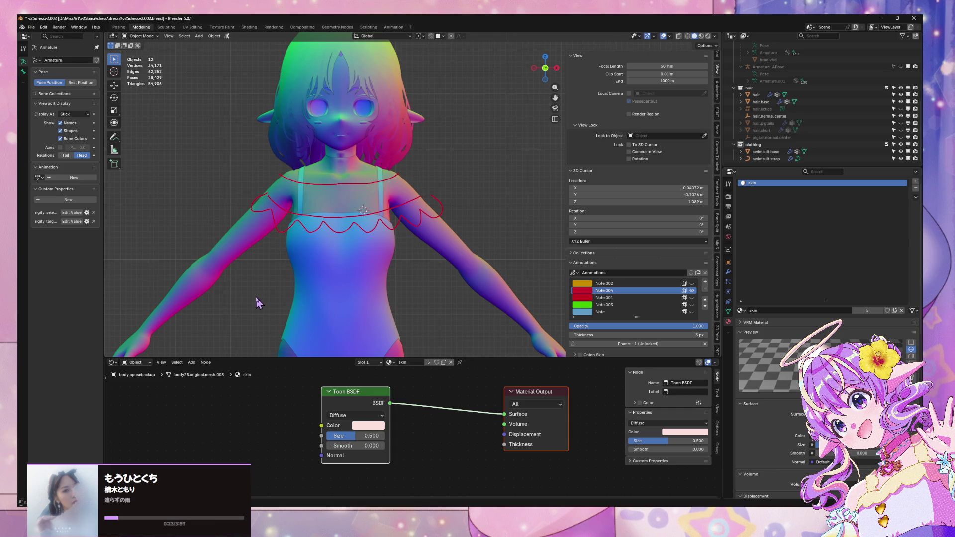
Step: Inspect the sketch from another angle, then delete the Note.004 annotation layer
{"action": "middle_click_drag", "start_coordinate": [348, 278], "coordinate": [458, 232]}
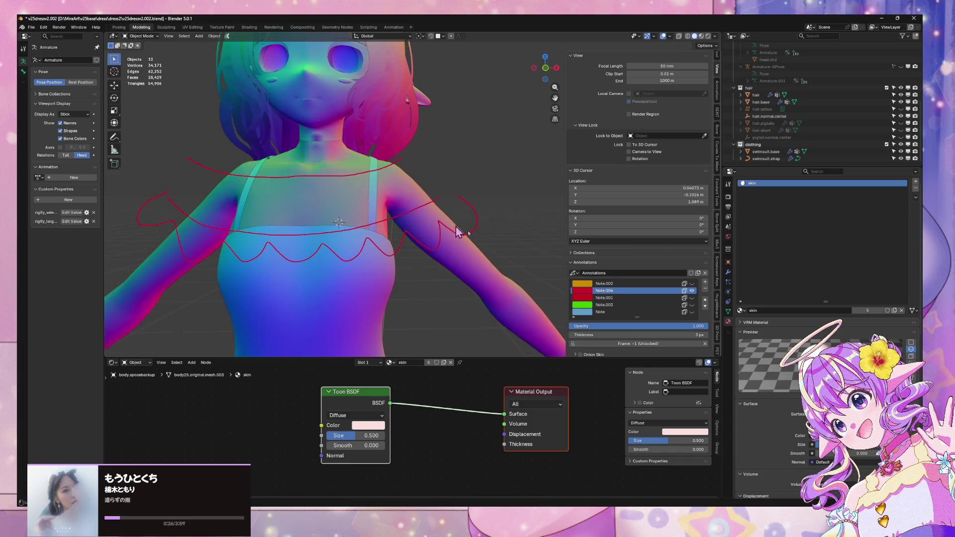
{"action": "left_click", "coordinate": [705, 288]}
{"action": "scroll", "coordinate": [330, 214], "scroll_direction": "down", "scroll_amount": 5}
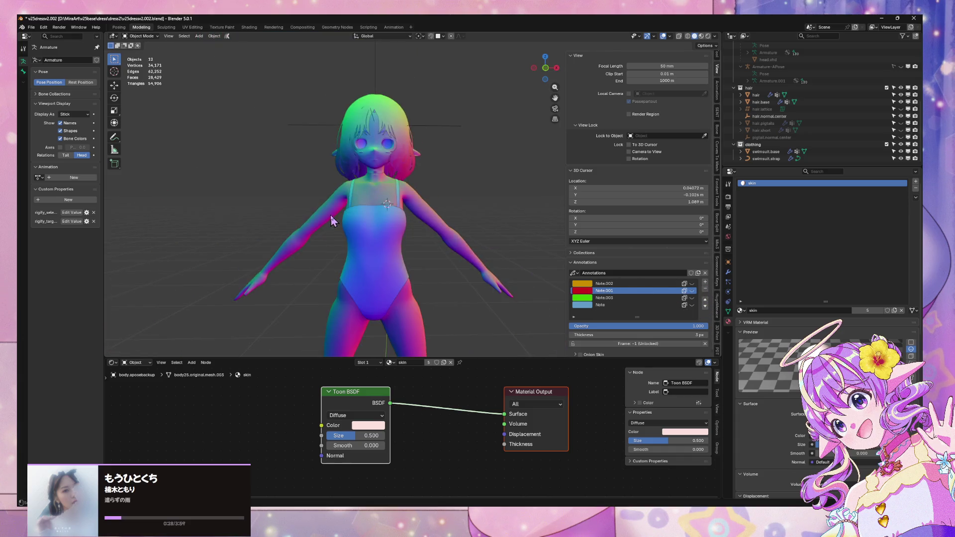
Step: Return to a straight front view, zoom in and reveal the red Note.001 ruffled-top sketch
{"action": "left_click", "coordinate": [545, 68]}
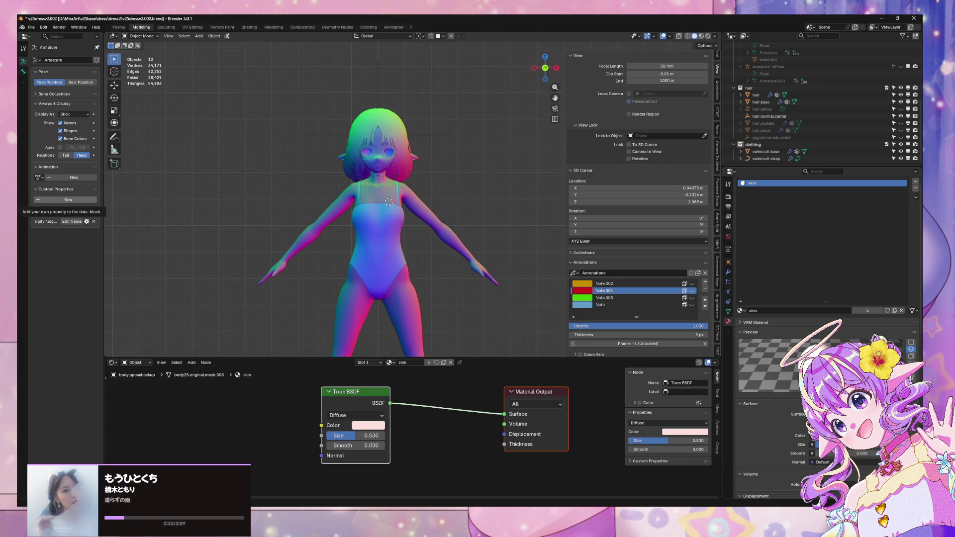
{"action": "left_click", "coordinate": [68, 200]}
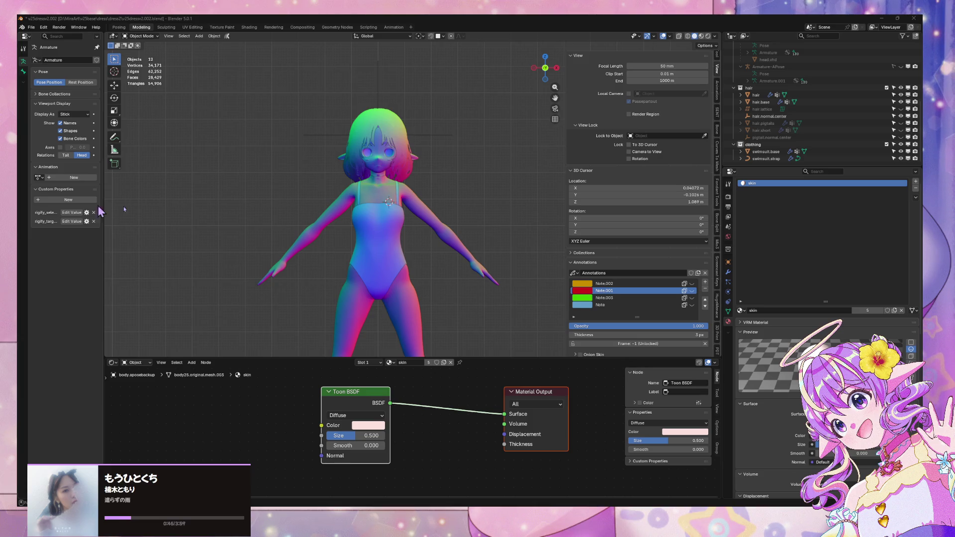
{"action": "scroll", "coordinate": [378, 211], "scroll_direction": "up", "scroll_amount": 3}
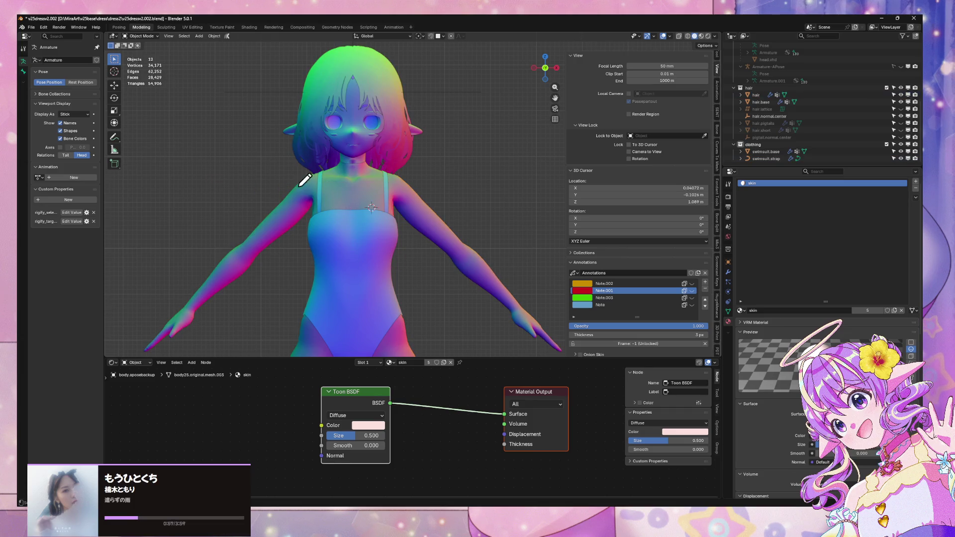
{"action": "left_click", "coordinate": [692, 292]}
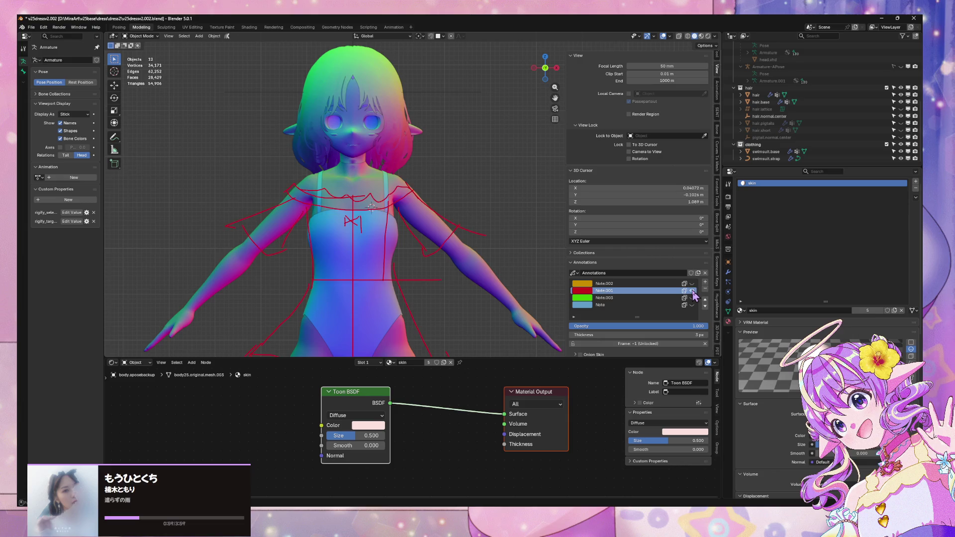
Step: Hide Note.001, add a new annotation layer and draw a short test stroke
{"action": "left_click", "coordinate": [692, 291]}
{"action": "left_click", "coordinate": [705, 281]}
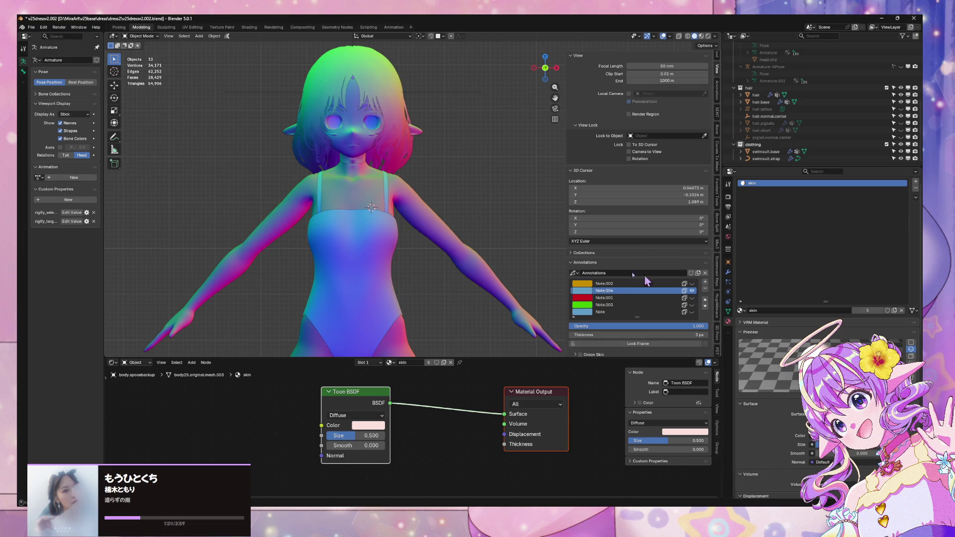
{"action": "mouse_move", "coordinate": [297, 179]}
{"action": "left_mouse_down"}
{"action": "mouse_move", "coordinate": [350, 203]}
{"action": "mouse_move", "coordinate": [333, 213]}
{"action": "mouse_move", "coordinate": [283, 203]}
{"action": "left_mouse_up"}
Step: Make Note.004 magenta and sketch a line across the right shoulder
{"action": "left_click", "coordinate": [580, 291]}
{"action": "left_click", "coordinate": [588, 227]}
{"action": "mouse_move", "coordinate": [588, 228]}
{"action": "left_mouse_down"}
{"action": "mouse_move", "coordinate": [604, 212]}
{"action": "mouse_move", "coordinate": [628, 226]}
{"action": "left_mouse_up"}
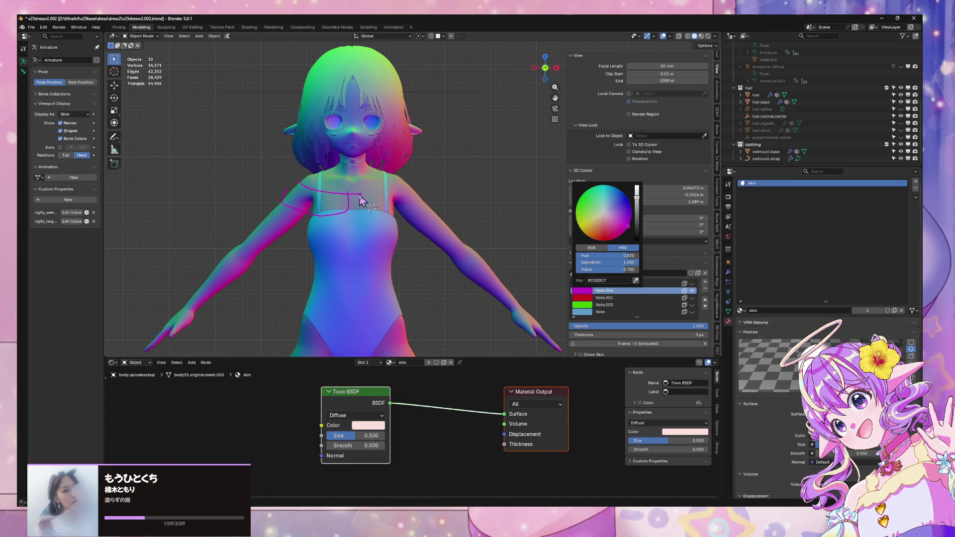
{"action": "mouse_move", "coordinate": [369, 208]}
{"action": "left_mouse_down"}
{"action": "mouse_move", "coordinate": [374, 190]}
{"action": "mouse_move", "coordinate": [401, 180]}
{"action": "mouse_move", "coordinate": [413, 192]}
{"action": "left_mouse_up"}
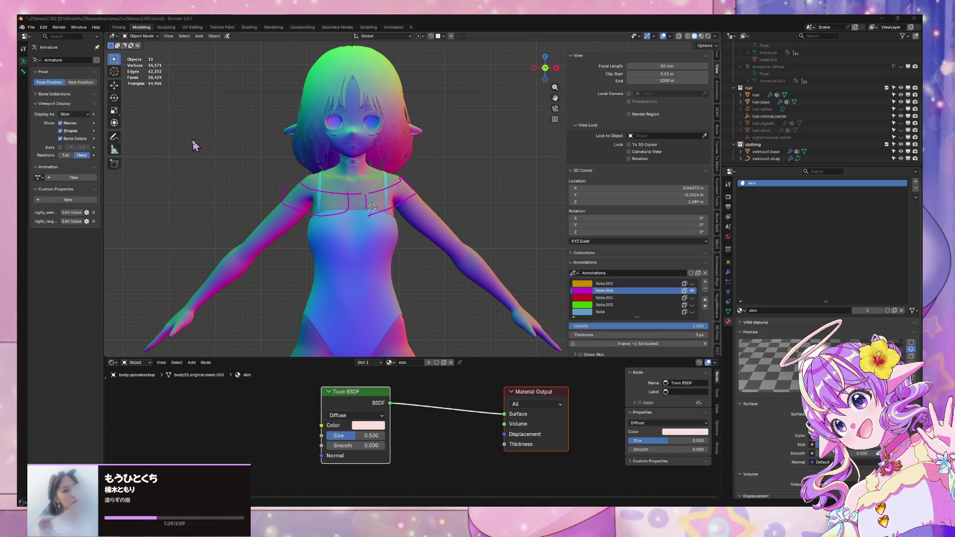
Step: Sketch magenta collar lines beside the neck and across the upper back
{"action": "scroll", "coordinate": [192, 145], "scroll_direction": "up", "scroll_amount": 5}
{"action": "mouse_move", "coordinate": [276, 121]}
{"action": "left_mouse_down"}
{"action": "mouse_move", "coordinate": [277, 142]}
{"action": "mouse_move", "coordinate": [343, 133]}
{"action": "left_mouse_up"}
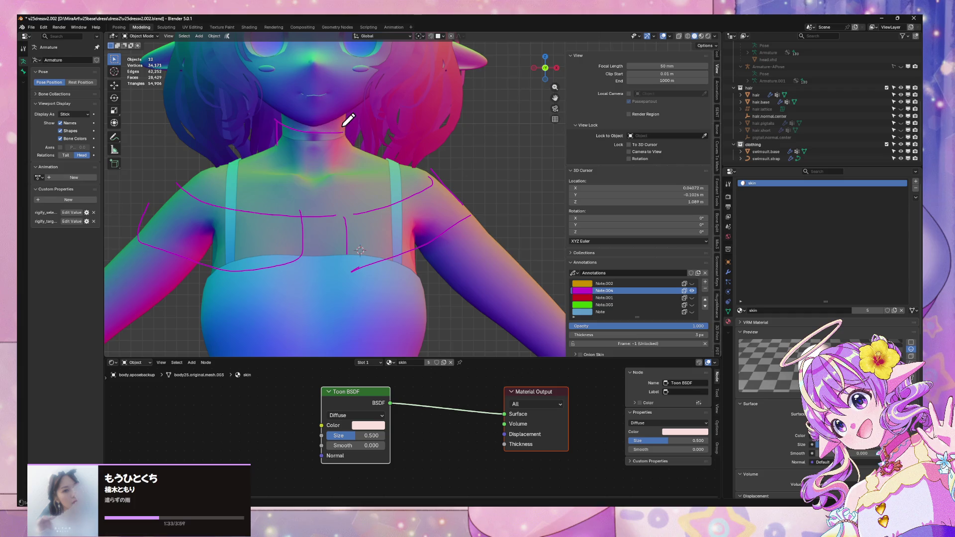
{"action": "left_click_drag", "start_coordinate": [558, 70], "coordinate": [538, 70]}
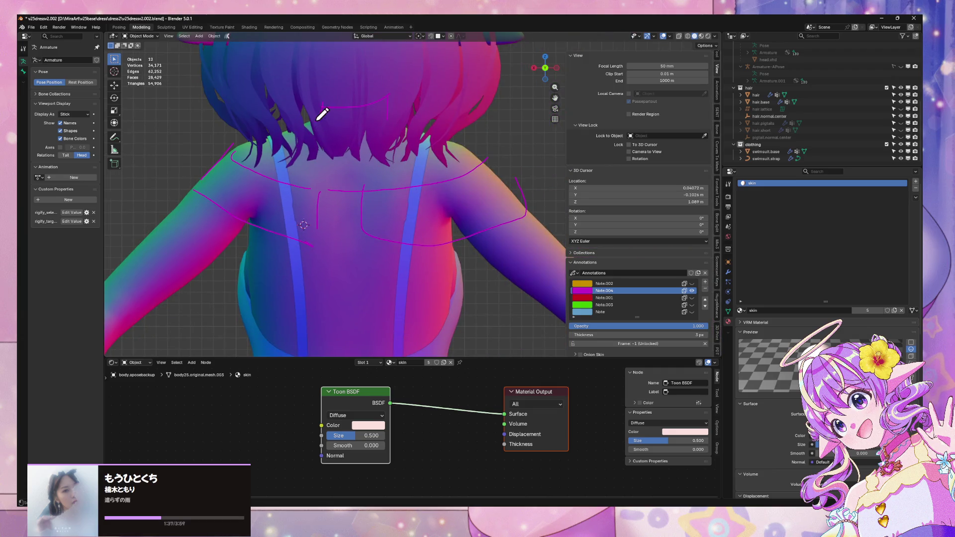
{"action": "mouse_move", "coordinate": [296, 135]}
{"action": "left_mouse_down"}
{"action": "mouse_move", "coordinate": [224, 158]}
{"action": "mouse_move", "coordinate": [211, 176]}
{"action": "mouse_move", "coordinate": [288, 229]}
{"action": "mouse_move", "coordinate": [462, 226]}
{"action": "left_mouse_up"}
{"action": "mouse_move", "coordinate": [269, 139]}
{"action": "left_mouse_down"}
{"action": "mouse_move", "coordinate": [297, 162]}
{"action": "mouse_move", "coordinate": [324, 226]}
{"action": "left_mouse_up"}
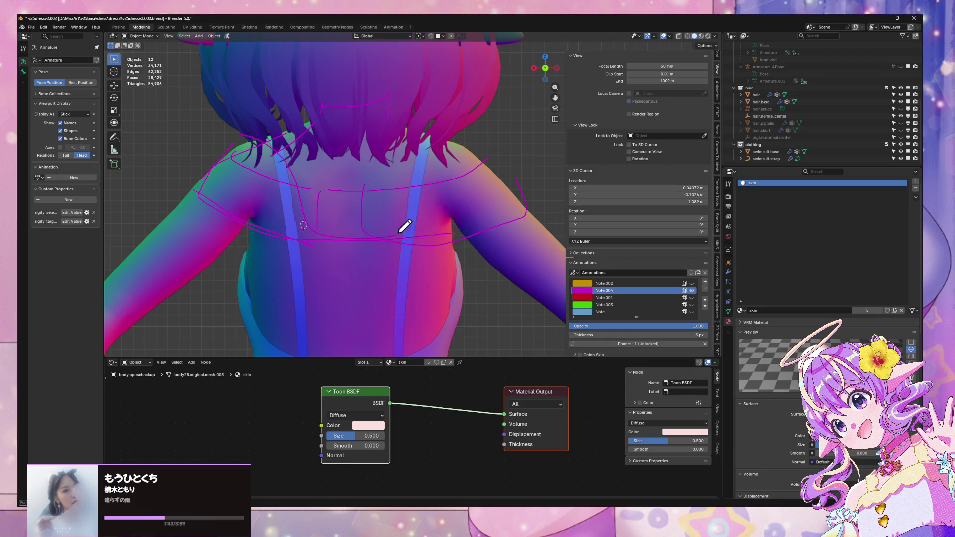
Step: Delete the magenta Note.004 layer and turn the view back to the front
{"action": "scroll", "coordinate": [220, 280], "scroll_direction": "down", "scroll_amount": 5}
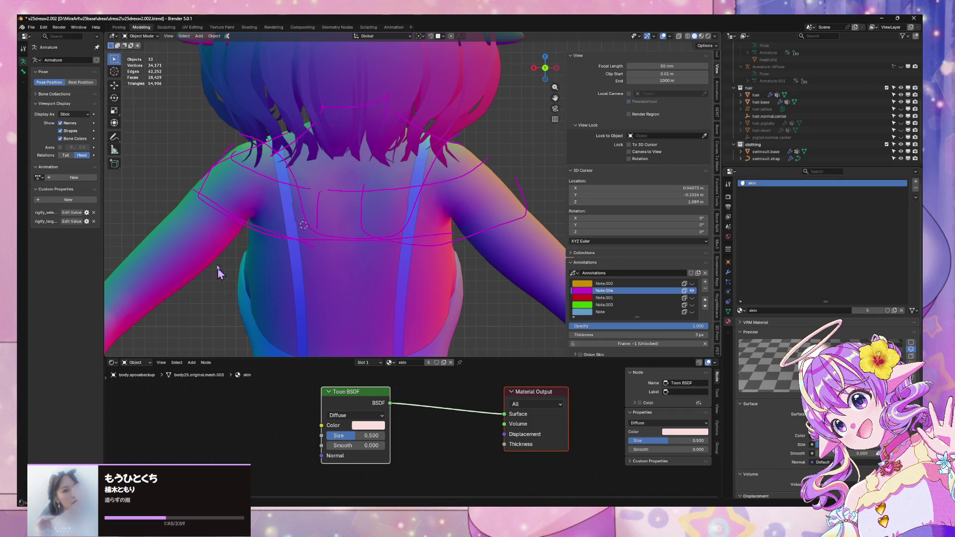
{"action": "middle_click_drag", "start_coordinate": [215, 252], "coordinate": [364, 260]}
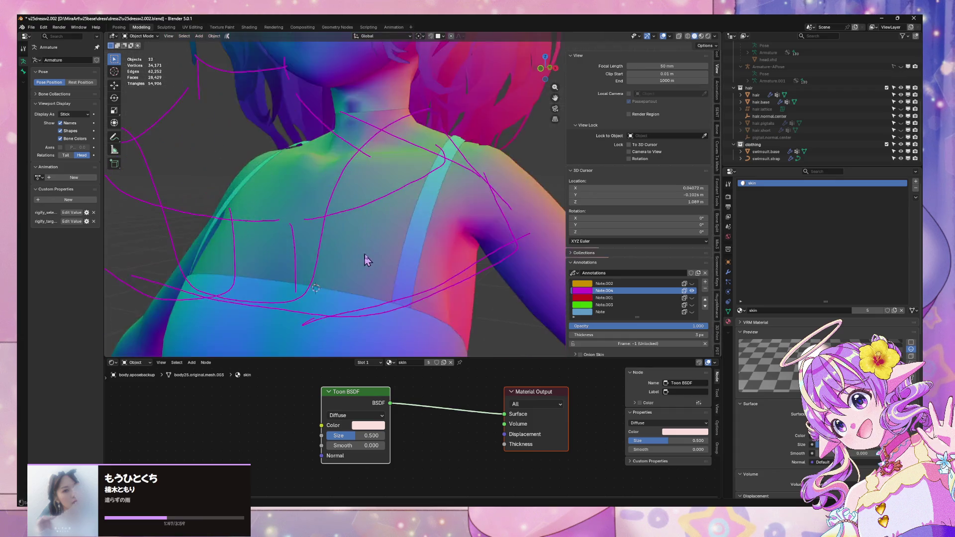
{"action": "scroll", "coordinate": [368, 260], "scroll_direction": "down", "scroll_amount": 3}
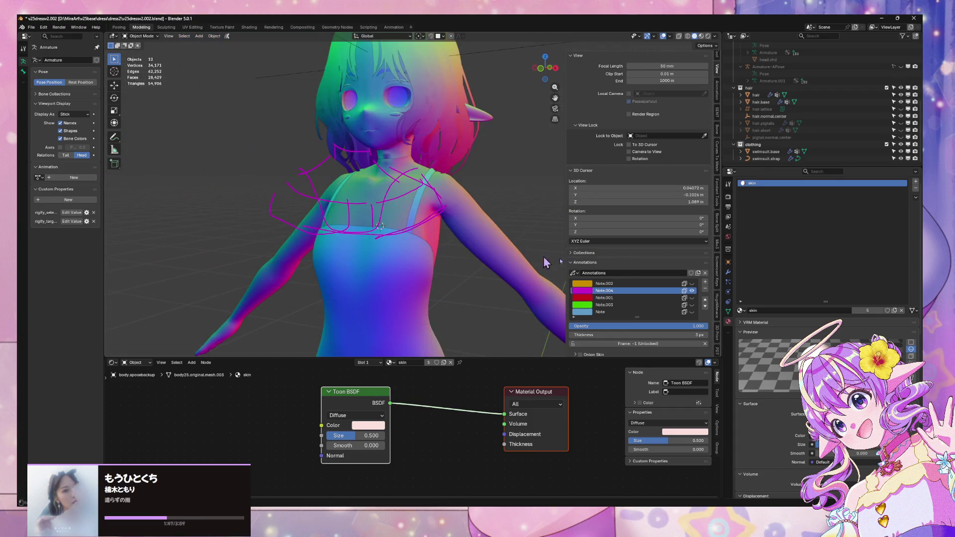
{"action": "left_click", "coordinate": [705, 289]}
{"action": "middle_click_drag", "start_coordinate": [431, 213], "coordinate": [497, 224]}
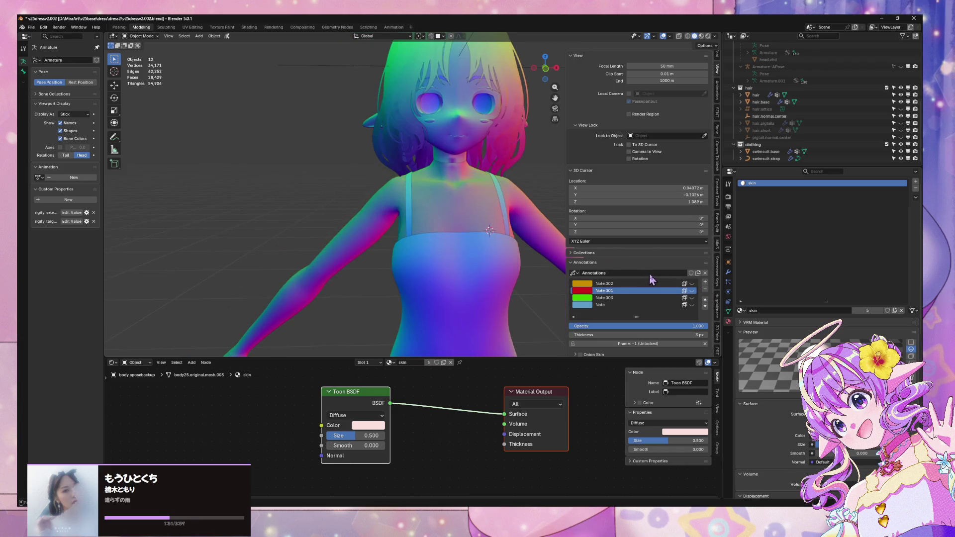
Step: Add a new annotation layer Note.004 coloured yellow
{"action": "left_click", "coordinate": [704, 281]}
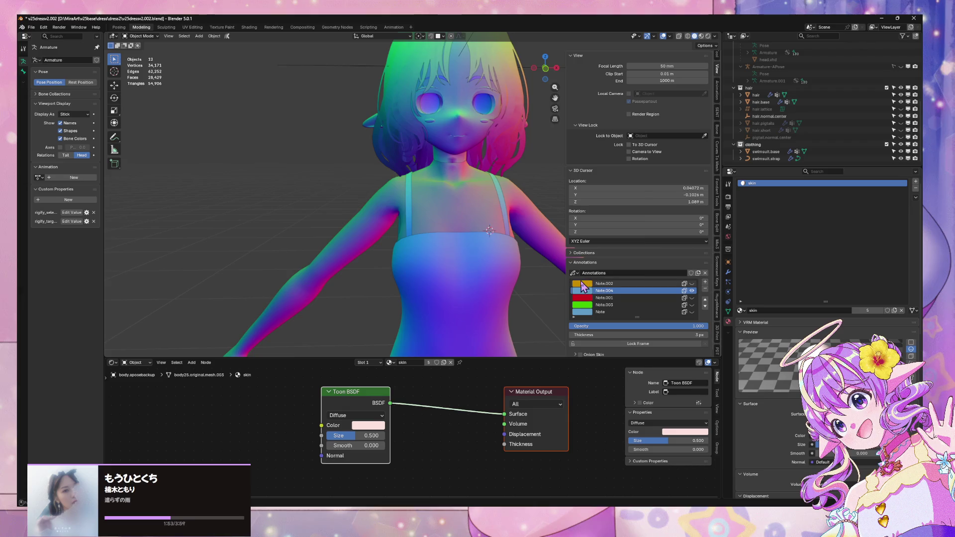
{"action": "left_click", "coordinate": [582, 287]}
{"action": "left_click_drag", "start_coordinate": [618, 231], "coordinate": [579, 225]}
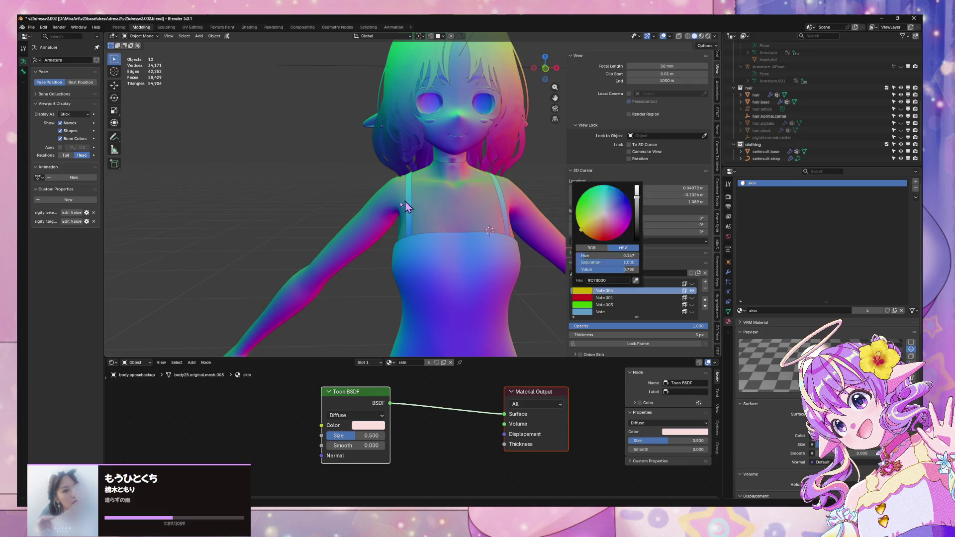
Step: In front view, sketch yellow strokes on the shoulder strap and along the neck
{"action": "left_click", "coordinate": [545, 68]}
{"action": "scroll", "coordinate": [319, 177], "scroll_direction": "up", "scroll_amount": 3}
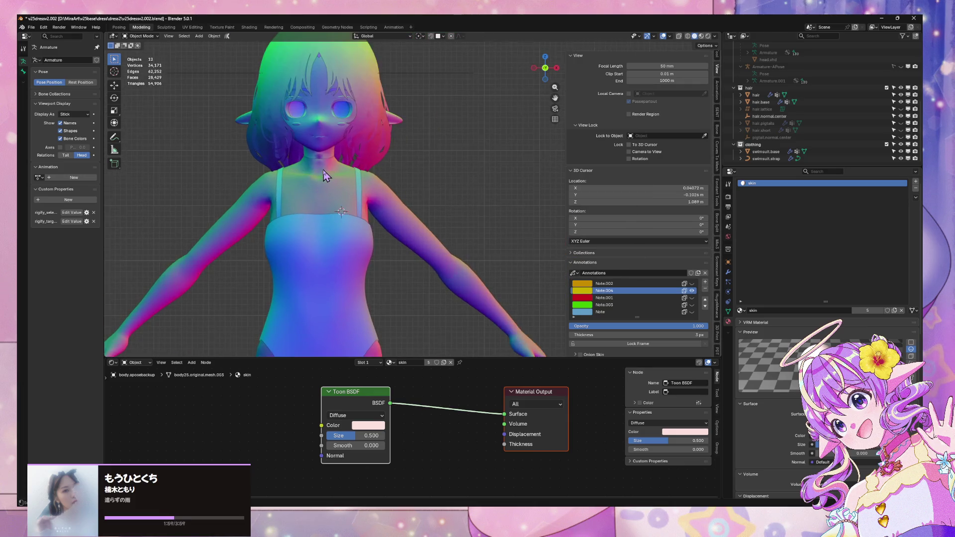
{"action": "middle_click_drag", "start_coordinate": [326, 175], "coordinate": [393, 176], "text": "shift"}
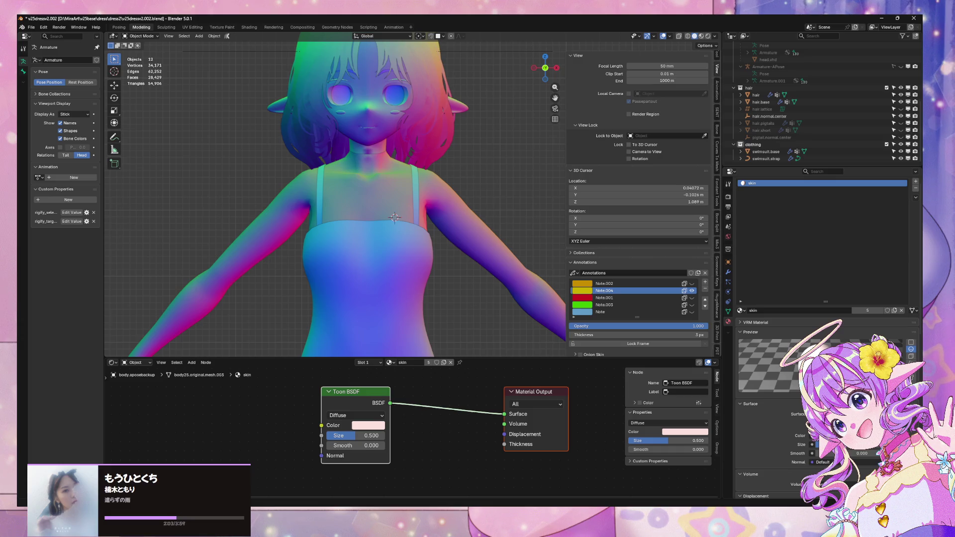
{"action": "left_click_drag", "start_coordinate": [426, 163], "coordinate": [421, 170]}
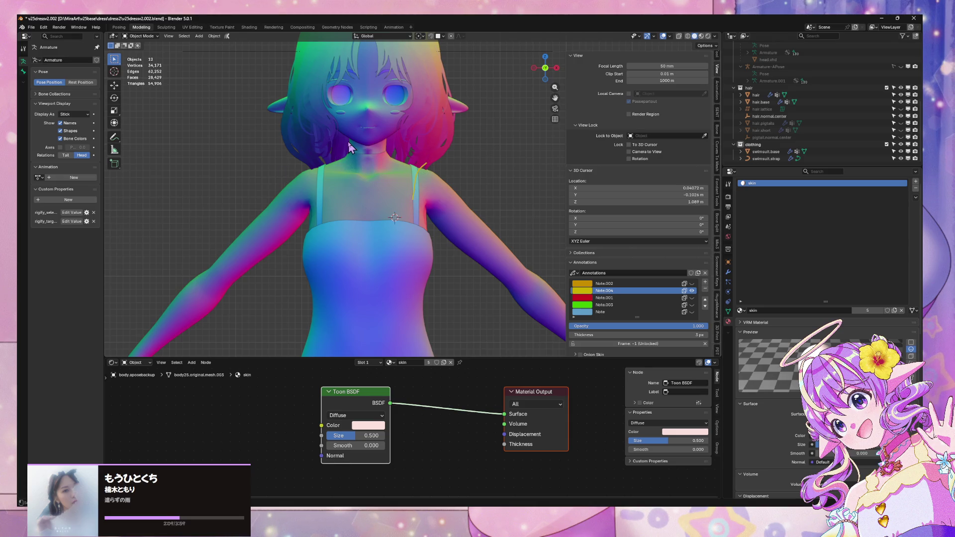
{"action": "left_click_drag", "start_coordinate": [348, 145], "coordinate": [304, 169]}
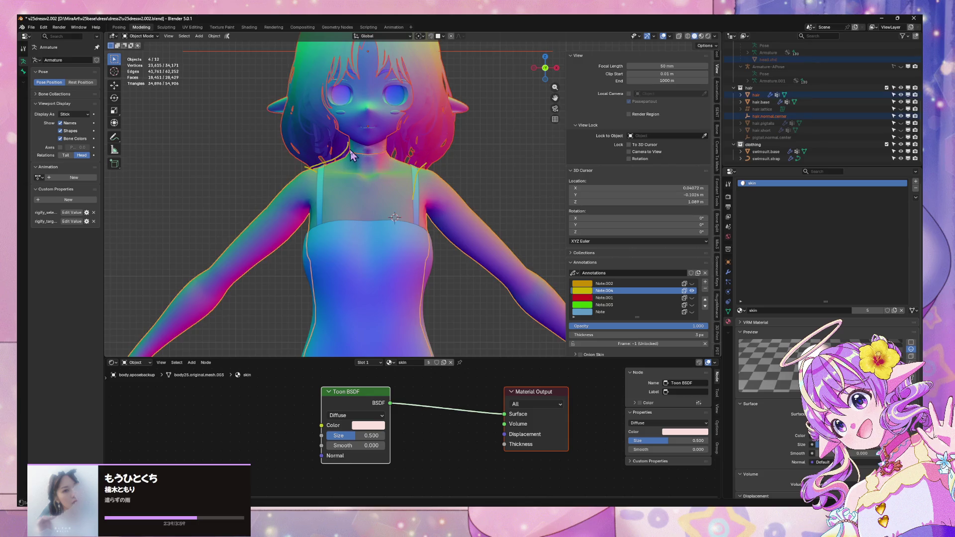
Step: Sketch yellow curves around the neck and down to the right shoulder, checking from behind
{"action": "left_click_drag", "start_coordinate": [346, 144], "coordinate": [387, 148]}
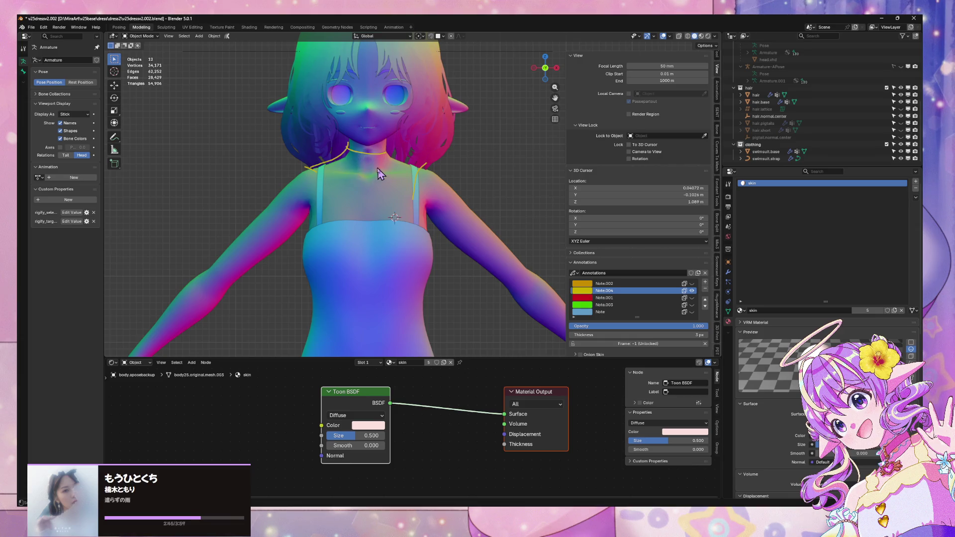
{"action": "mouse_move", "coordinate": [364, 160]}
{"action": "left_mouse_down"}
{"action": "mouse_move", "coordinate": [364, 149]}
{"action": "mouse_move", "coordinate": [415, 143]}
{"action": "mouse_move", "coordinate": [312, 215]}
{"action": "left_mouse_up"}
{"action": "left_click_drag", "start_coordinate": [364, 150], "coordinate": [434, 216]}
{"action": "left_click", "coordinate": [545, 68]}
{"action": "mouse_move", "coordinate": [408, 174]}
{"action": "middle_mouse_down"}
{"action": "mouse_move", "coordinate": [257, 154]}
{"action": "mouse_move", "coordinate": [293, 197]}
{"action": "middle_mouse_up"}
{"action": "middle_click_drag", "start_coordinate": [283, 160], "coordinate": [387, 171]}
{"action": "left_click", "coordinate": [545, 68]}
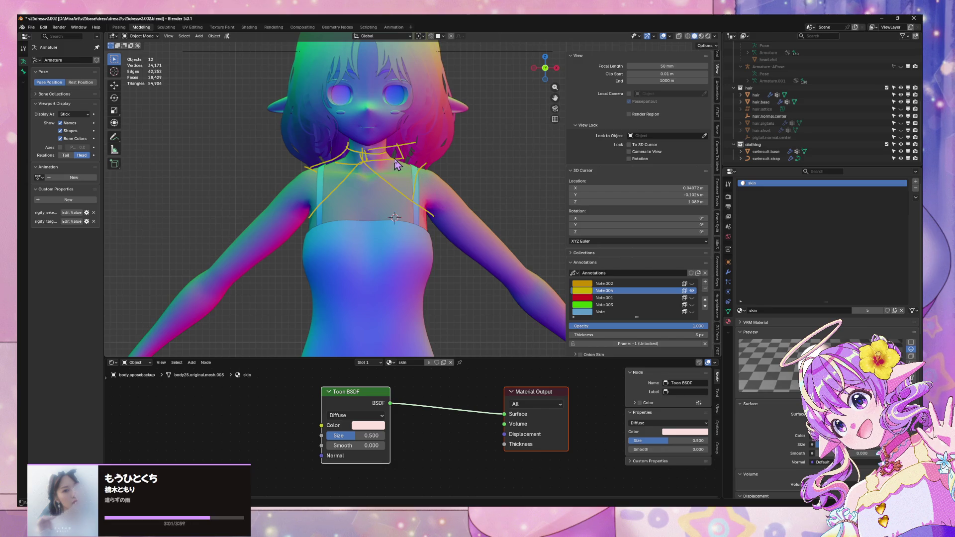
Step: Add vertical yellow lines on both shoulders and check the sketch from the side
{"action": "left_click_drag", "start_coordinate": [312, 169], "coordinate": [308, 218]}
{"action": "left_click_drag", "start_coordinate": [433, 218], "coordinate": [421, 164]}
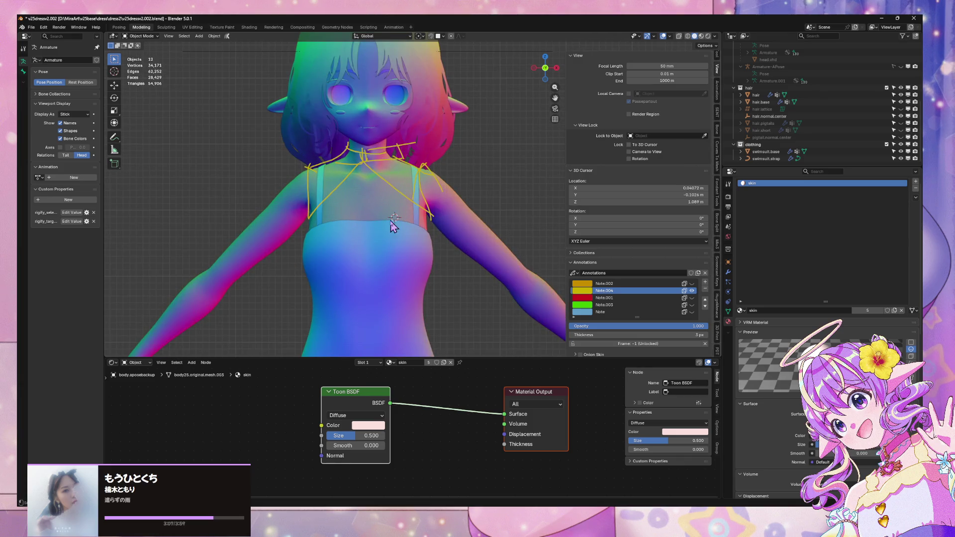
{"action": "scroll", "coordinate": [393, 226], "scroll_direction": "down", "scroll_amount": 2}
{"action": "mouse_move", "coordinate": [393, 226]}
{"action": "middle_mouse_down"}
{"action": "mouse_move", "coordinate": [448, 194]}
{"action": "mouse_move", "coordinate": [381, 173]}
{"action": "mouse_move", "coordinate": [416, 181]}
{"action": "middle_mouse_up"}
{"action": "left_click", "coordinate": [545, 69]}
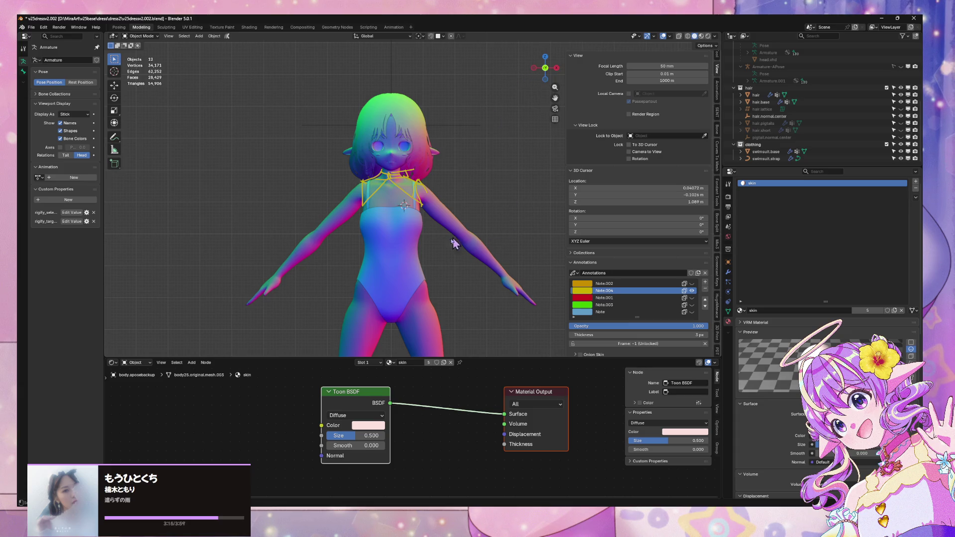
Step: Check the back and side views, then pan to show the torso
{"action": "scroll", "coordinate": [417, 246], "scroll_direction": "up", "scroll_amount": 2}
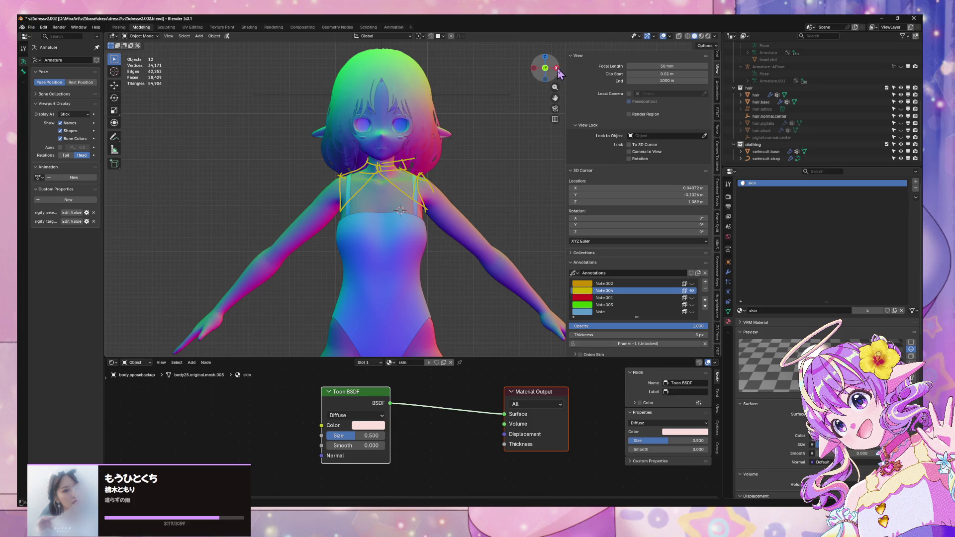
{"action": "left_click", "coordinate": [558, 70]}
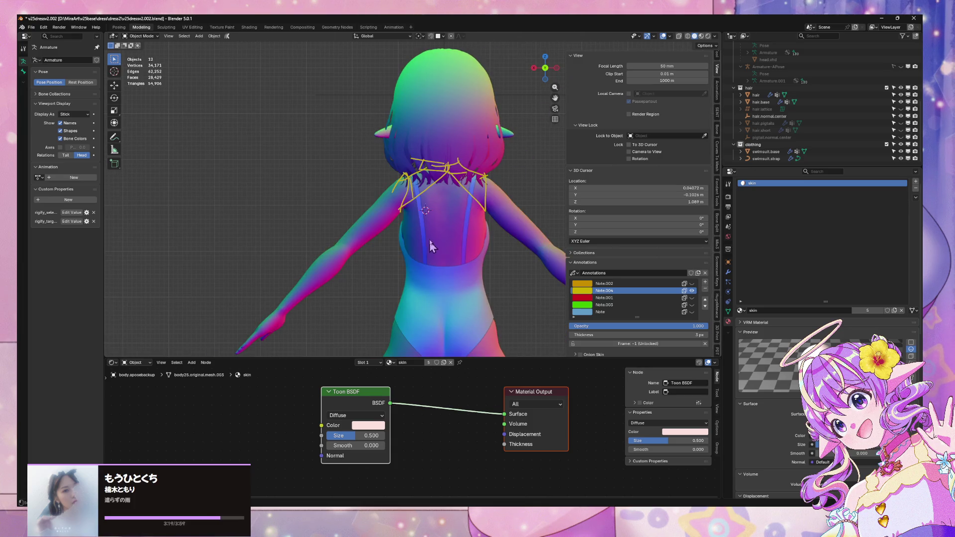
{"action": "left_click", "coordinate": [534, 68]}
{"action": "left_click", "coordinate": [534, 69]}
{"action": "middle_click_drag", "start_coordinate": [374, 249], "coordinate": [380, 219], "text": "shift"}
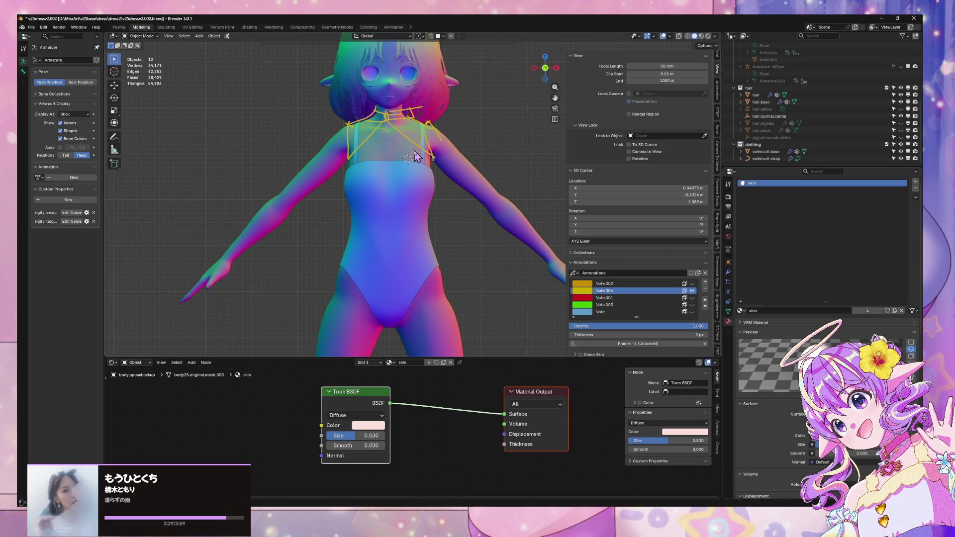
Step: Draw yellow lines down both straps, across the chest and up to the neck
{"action": "key", "text": "d"}
{"action": "left_click_drag", "start_coordinate": [425, 190], "coordinate": [394, 203]}
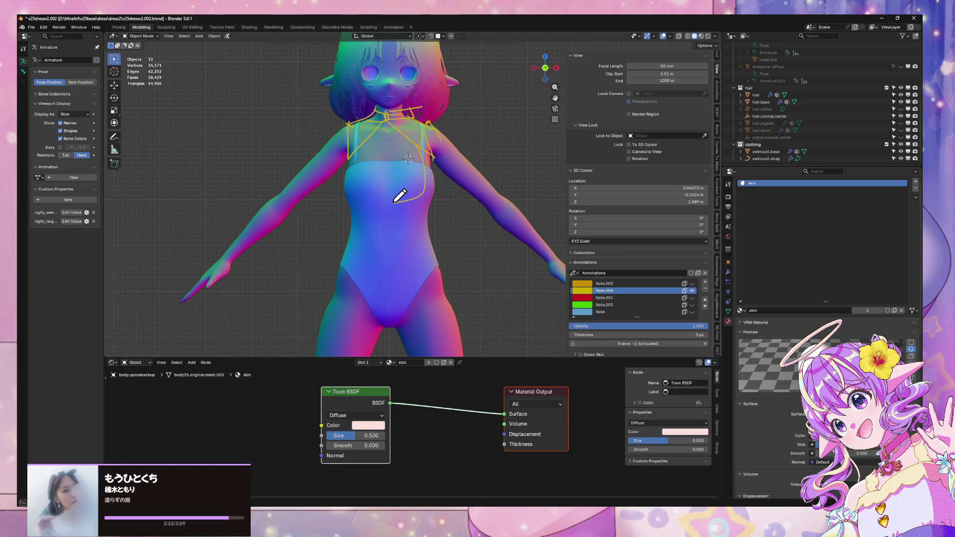
{"action": "mouse_move", "coordinate": [356, 162]}
{"action": "left_mouse_down"}
{"action": "mouse_move", "coordinate": [351, 179]}
{"action": "mouse_move", "coordinate": [393, 202]}
{"action": "mouse_move", "coordinate": [395, 215]}
{"action": "mouse_move", "coordinate": [425, 212]}
{"action": "left_mouse_up"}
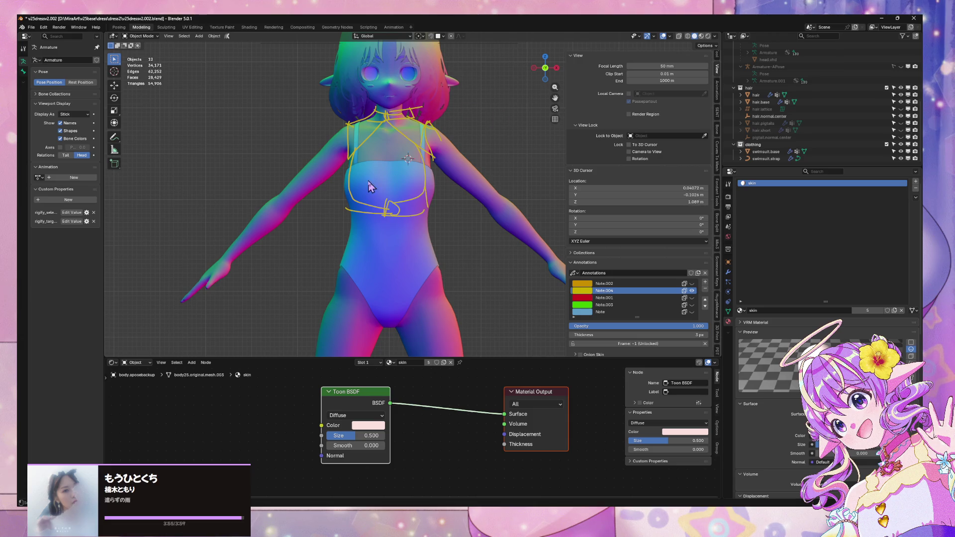
{"action": "left_click_drag", "start_coordinate": [336, 173], "coordinate": [413, 135]}
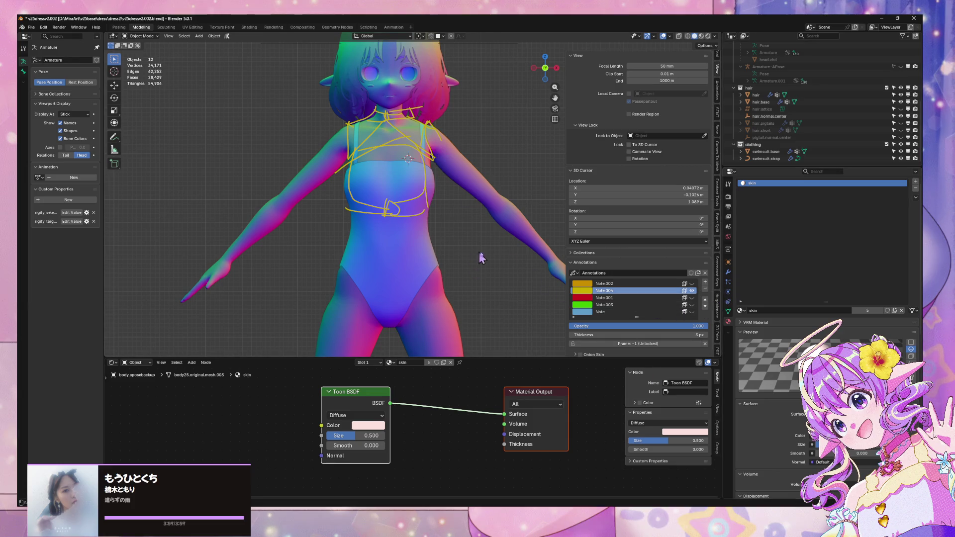
Step: Delete the Note.004 annotation layer and make Note.002 the active layer, coloured yellow
{"action": "left_click", "coordinate": [705, 289]}
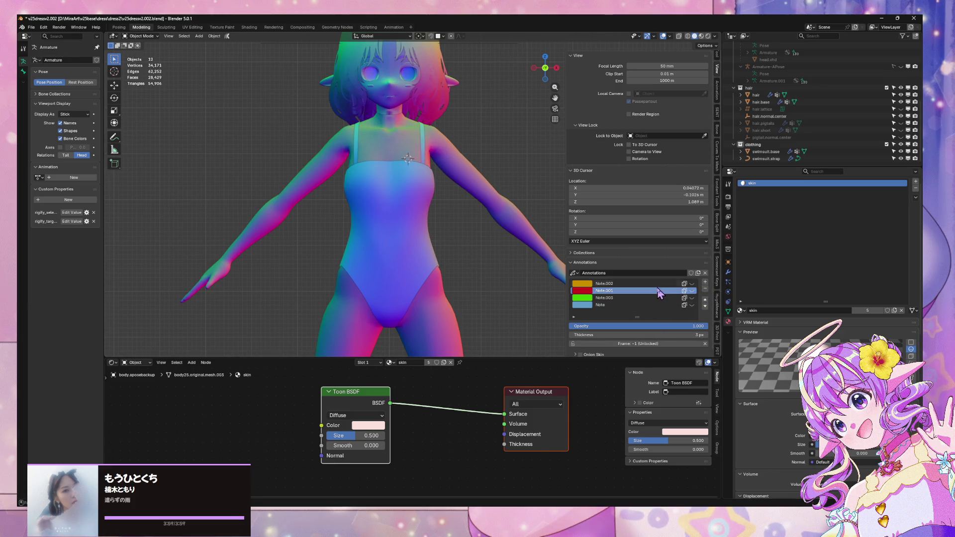
{"action": "left_click", "coordinate": [705, 299]}
{"action": "left_click", "coordinate": [705, 306]}
{"action": "left_click", "coordinate": [581, 285]}
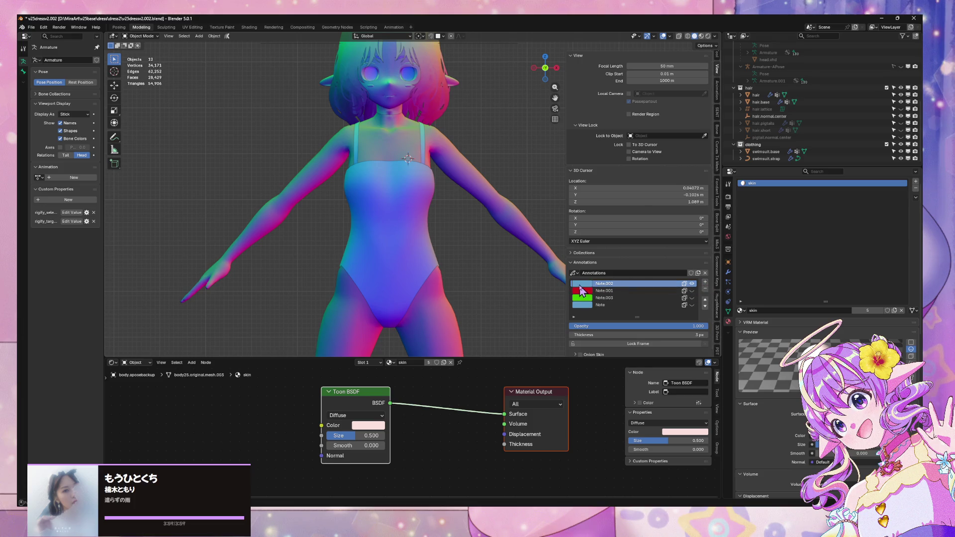
{"action": "left_click", "coordinate": [580, 285]}
{"action": "left_click", "coordinate": [580, 220]}
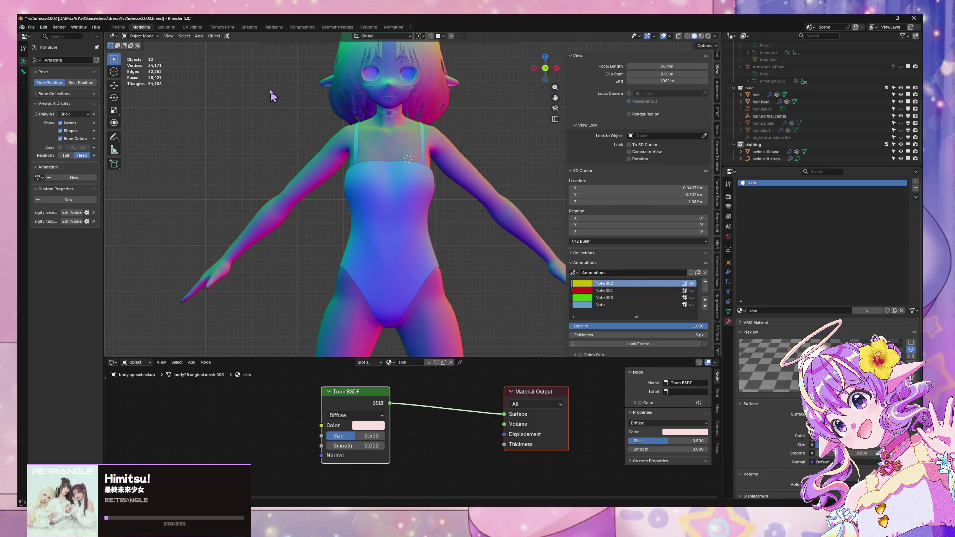
Step: Sketch collar strokes across the neck and loops around both shoulders and upper arms, then select the swimsuit
{"action": "mouse_move", "coordinate": [370, 109]}
{"action": "left_mouse_down"}
{"action": "mouse_move", "coordinate": [403, 110]}
{"action": "mouse_move", "coordinate": [406, 128]}
{"action": "mouse_move", "coordinate": [384, 102]}
{"action": "mouse_move", "coordinate": [378, 131]}
{"action": "mouse_move", "coordinate": [426, 91]}
{"action": "mouse_move", "coordinate": [432, 123]}
{"action": "left_mouse_up"}
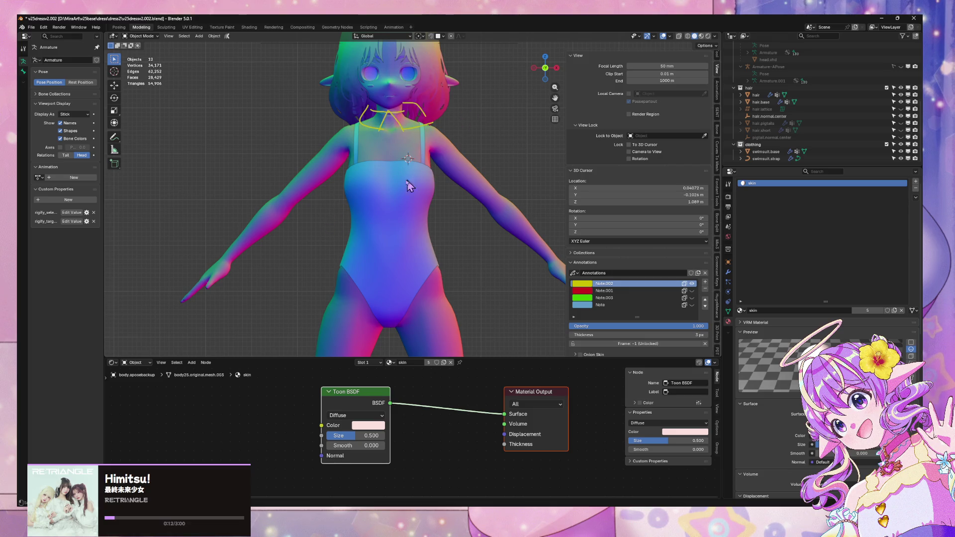
{"action": "left_click_drag", "start_coordinate": [339, 168], "coordinate": [391, 149]}
{"action": "mouse_move", "coordinate": [431, 121]}
{"action": "left_mouse_down"}
{"action": "mouse_move", "coordinate": [475, 165]}
{"action": "mouse_move", "coordinate": [466, 188]}
{"action": "mouse_move", "coordinate": [478, 186]}
{"action": "left_mouse_up"}
{"action": "mouse_move", "coordinate": [352, 164]}
{"action": "left_mouse_down"}
{"action": "mouse_move", "coordinate": [322, 193]}
{"action": "mouse_move", "coordinate": [307, 189]}
{"action": "left_mouse_up"}
{"action": "mouse_move", "coordinate": [352, 123]}
{"action": "left_mouse_down"}
{"action": "mouse_move", "coordinate": [289, 160]}
{"action": "mouse_move", "coordinate": [313, 192]}
{"action": "left_mouse_up"}
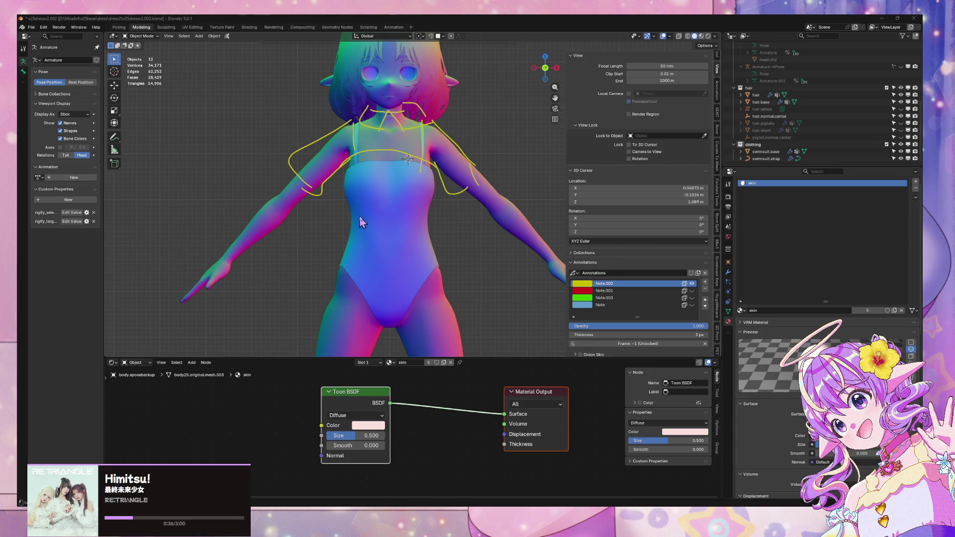
{"action": "left_click", "coordinate": [393, 219]}
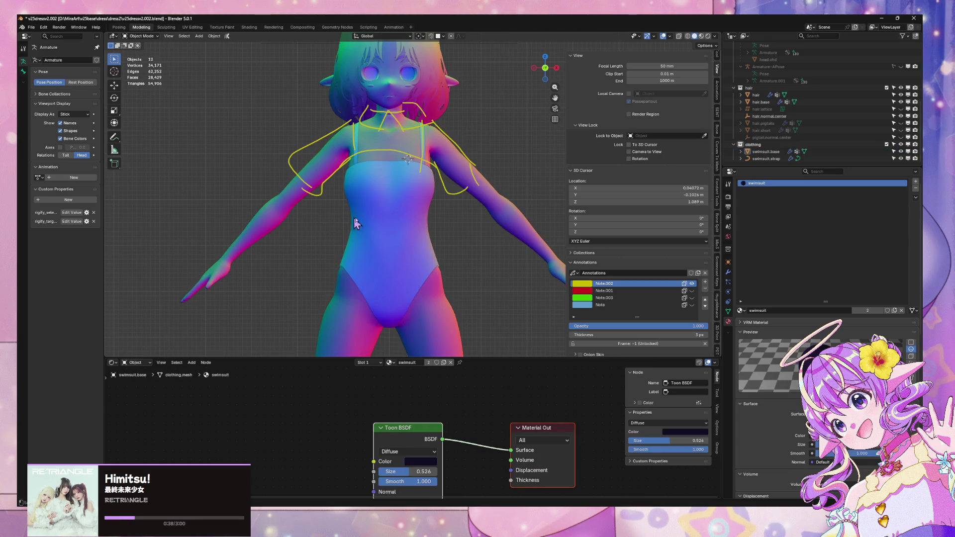
Step: Sketch a waist band with a small mark on the belly and a diagonal chest line
{"action": "mouse_move", "coordinate": [345, 208]}
{"action": "left_mouse_down"}
{"action": "mouse_move", "coordinate": [380, 211]}
{"action": "mouse_move", "coordinate": [378, 224]}
{"action": "mouse_move", "coordinate": [431, 209]}
{"action": "left_mouse_up"}
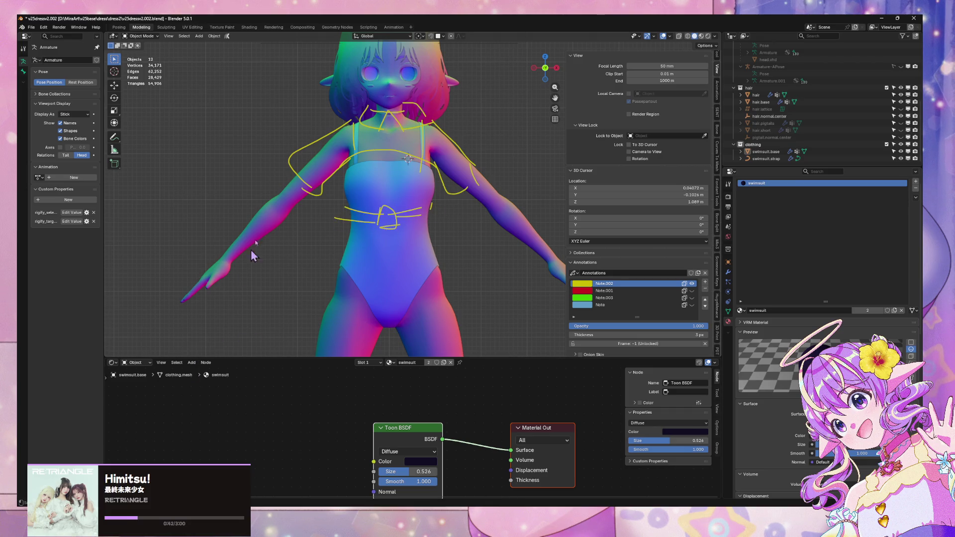
{"action": "left_click_drag", "start_coordinate": [352, 195], "coordinate": [357, 214]}
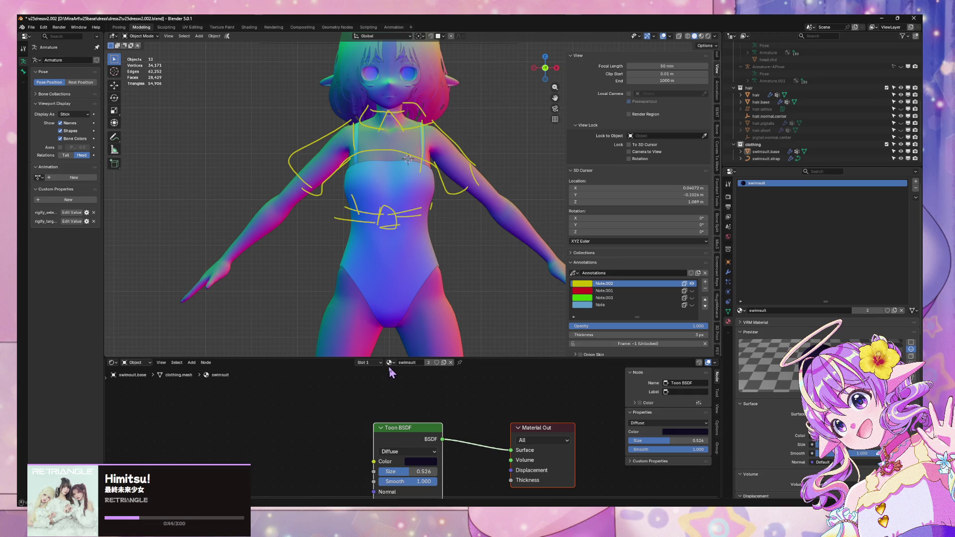
{"action": "left_click", "coordinate": [557, 69]}
{"action": "left_click", "coordinate": [535, 70]}
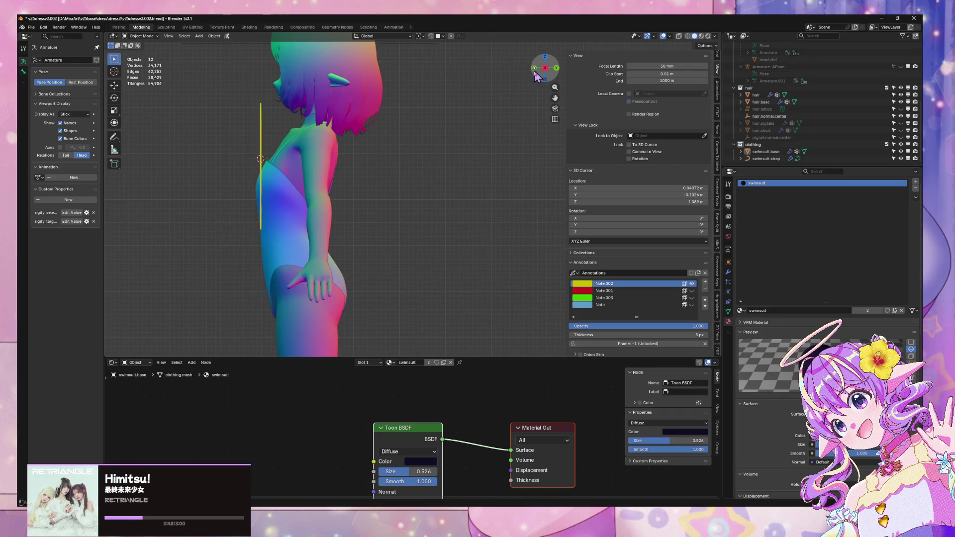
{"action": "left_click_drag", "start_coordinate": [277, 159], "coordinate": [317, 188]}
{"action": "left_click", "coordinate": [555, 69]}
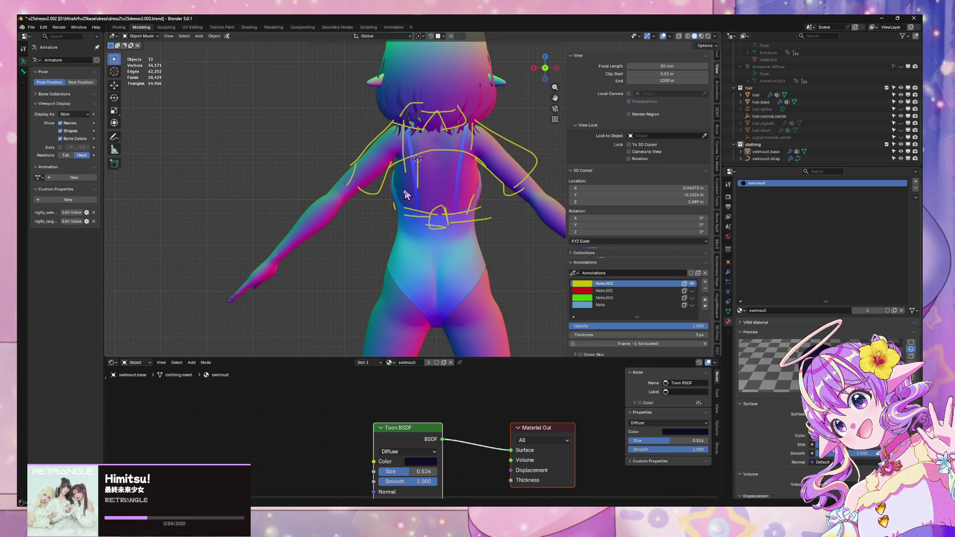
Step: Add a new annotation layer, Note.004, and give it a magenta colour
{"action": "left_click", "coordinate": [705, 282]}
{"action": "left_click", "coordinate": [582, 284]}
{"action": "mouse_move", "coordinate": [623, 225]}
{"action": "left_mouse_down"}
{"action": "mouse_move", "coordinate": [594, 197]}
{"action": "mouse_move", "coordinate": [624, 210]}
{"action": "left_mouse_up"}
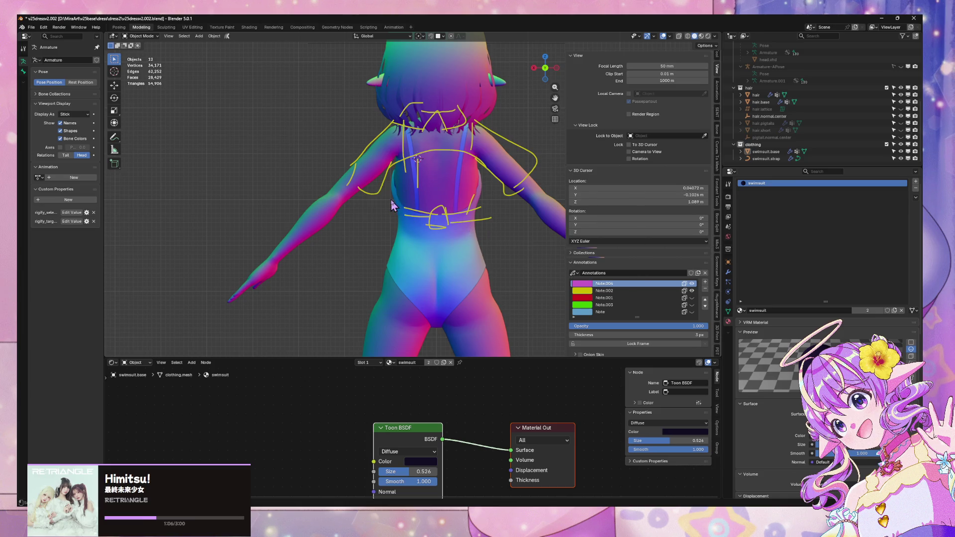
{"action": "left_click_drag", "start_coordinate": [393, 200], "coordinate": [430, 227]}
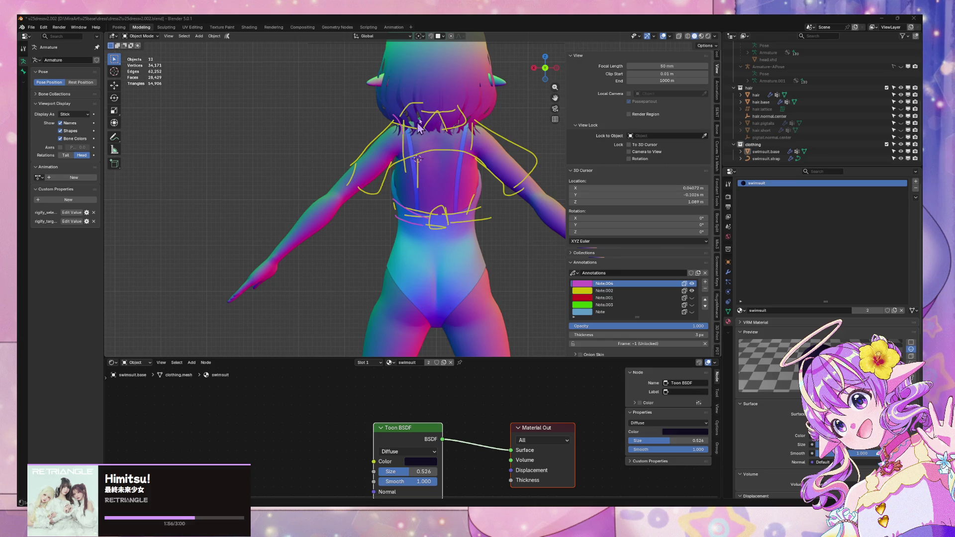
{"action": "left_click", "coordinate": [533, 69]}
{"action": "left_click", "coordinate": [533, 70]}
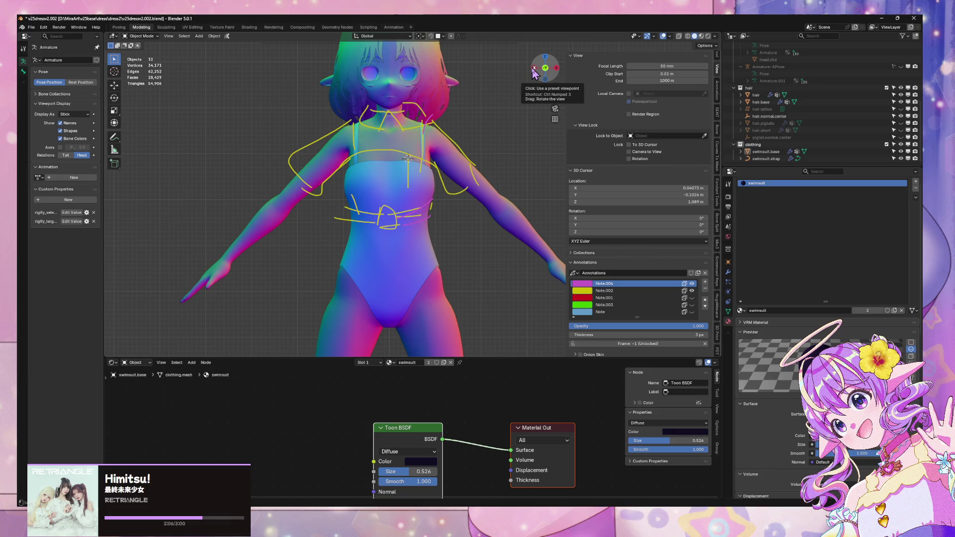
{"action": "scroll", "coordinate": [483, 103], "scroll_direction": "down", "scroll_amount": 8}
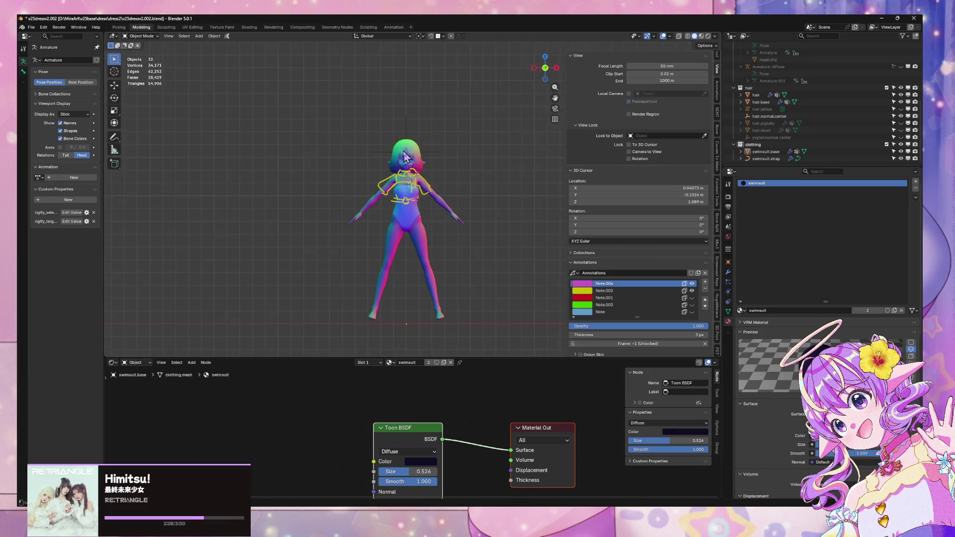
{"action": "scroll", "coordinate": [409, 158], "scroll_direction": "up", "scroll_amount": 9}
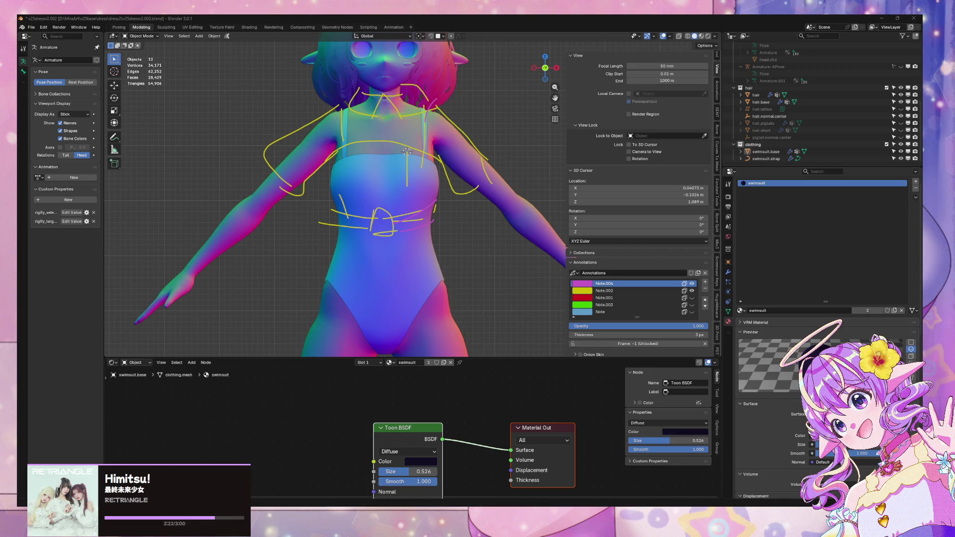
{"action": "scroll", "coordinate": [372, 213], "scroll_direction": "down", "scroll_amount": 3}
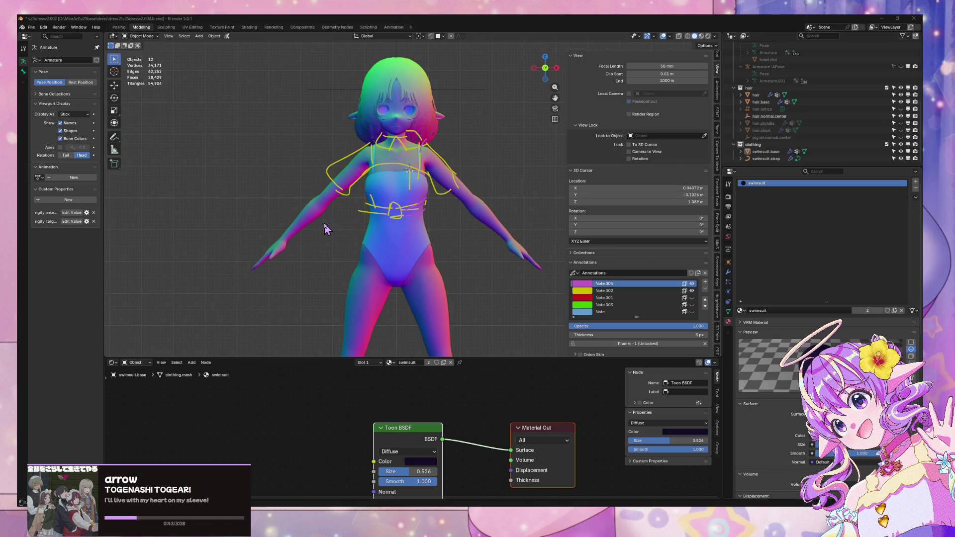
{"action": "scroll", "coordinate": [324, 224], "scroll_direction": "up", "scroll_amount": 3}
{"action": "scroll", "coordinate": [324, 224], "scroll_direction": "down", "scroll_amount": 3}
{"action": "scroll", "coordinate": [325, 224], "scroll_direction": "up", "scroll_amount": 3}
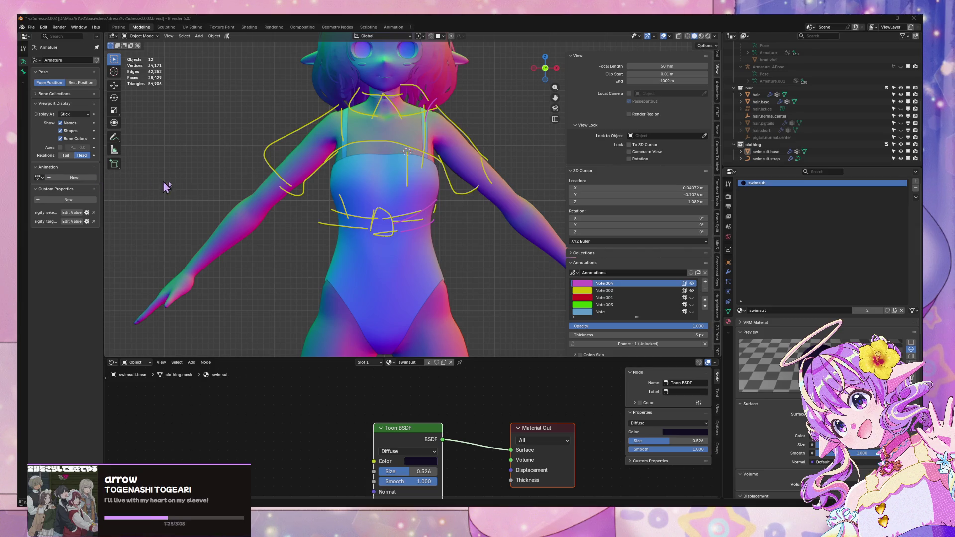
{"action": "scroll", "coordinate": [368, 215], "scroll_direction": "up", "scroll_amount": 5}
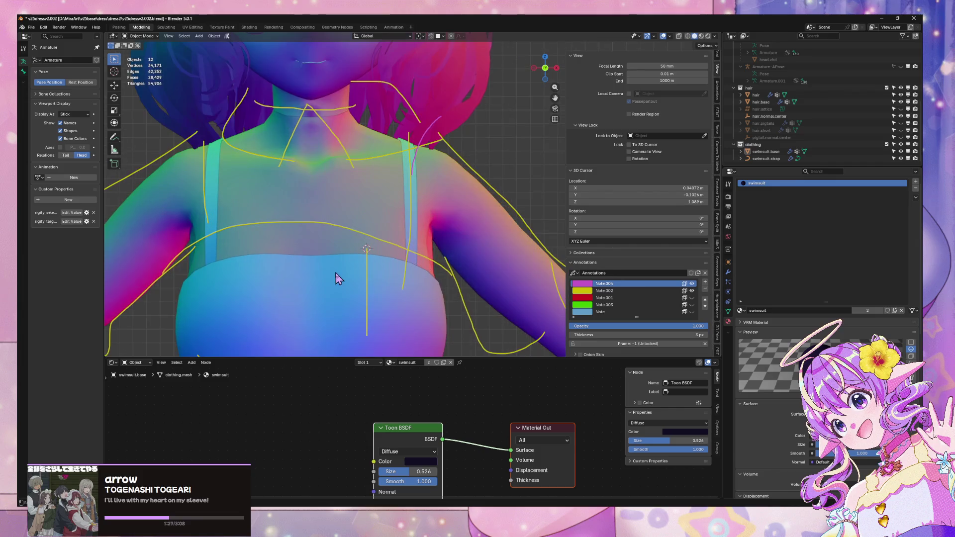
Step: Orbit and pan around the character, then select the body mesh facing the chest
{"action": "scroll", "coordinate": [338, 276], "scroll_direction": "down", "scroll_amount": 5}
{"action": "mouse_move", "coordinate": [367, 187]}
{"action": "middle_mouse_down"}
{"action": "mouse_move", "coordinate": [348, 196]}
{"action": "mouse_move", "coordinate": [364, 190]}
{"action": "middle_mouse_up"}
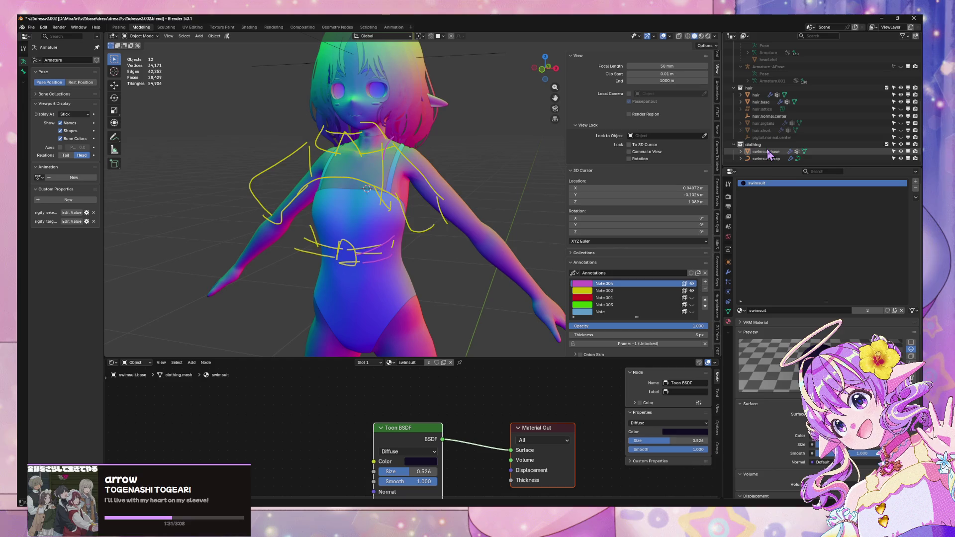
{"action": "scroll", "coordinate": [499, 122], "scroll_direction": "up", "scroll_amount": 3}
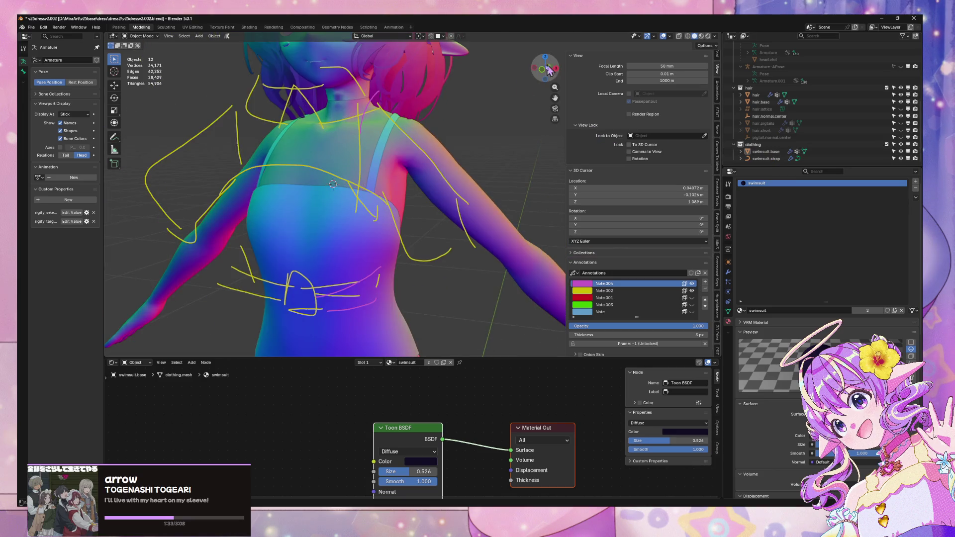
{"action": "scroll", "coordinate": [501, 118], "scroll_direction": "down", "scroll_amount": 5}
{"action": "mouse_move", "coordinate": [450, 183]}
{"action": "middle_mouse_down", "text": "shift"}
{"action": "mouse_move", "coordinate": [442, 68]}
{"action": "mouse_move", "coordinate": [426, 141]}
{"action": "mouse_move", "coordinate": [454, 166]}
{"action": "middle_mouse_up", "text": "shift"}
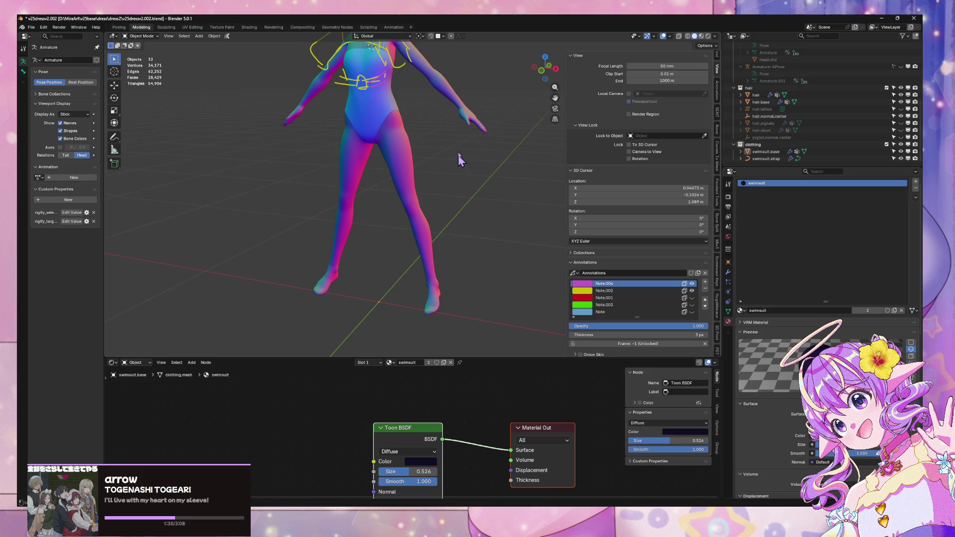
{"action": "scroll", "coordinate": [454, 166], "scroll_direction": "up", "scroll_amount": 6}
{"action": "scroll", "coordinate": [357, 225], "scroll_direction": "up", "scroll_amount": 3}
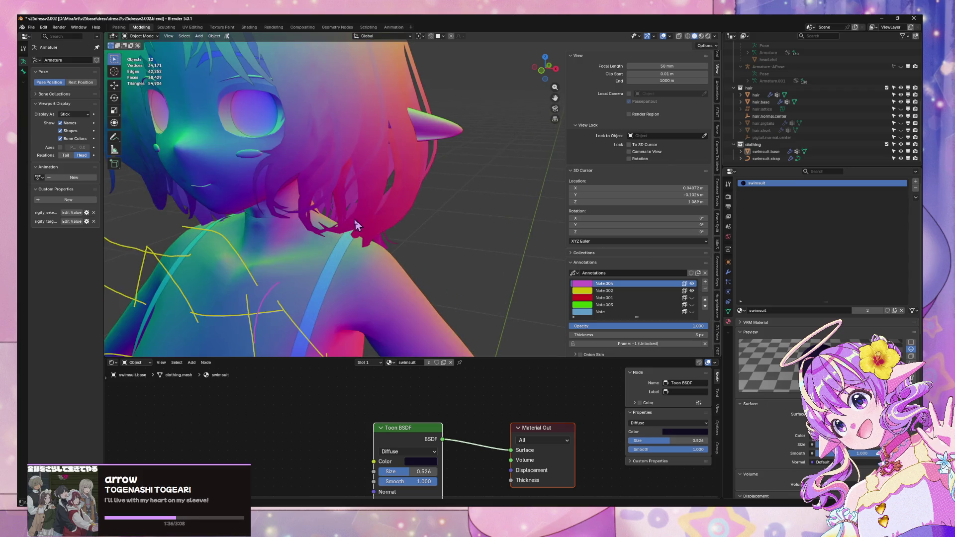
{"action": "left_click", "coordinate": [277, 224]}
{"action": "middle_click_drag", "start_coordinate": [278, 224], "coordinate": [294, 211]}
Step: Inspect the body's neck vertices in see-through vertex edit mode, then return to object mode
{"action": "key", "text": "Tab"}
{"action": "key", "text": "1"}
{"action": "key", "text": "alt+z"}
{"action": "left_click_drag", "start_coordinate": [353, 145], "coordinate": [362, 136]}
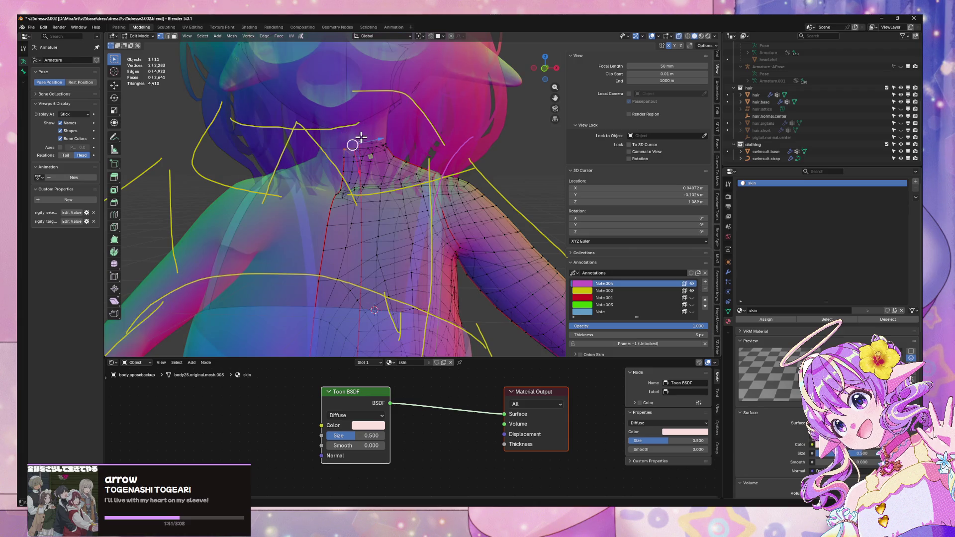
{"action": "key", "text": "Tab"}
{"action": "key", "text": "alt+z"}
Step: Hide the Note.004 and Note.002 annotation sketches
{"action": "scroll", "coordinate": [454, 156], "scroll_direction": "down", "scroll_amount": 10}
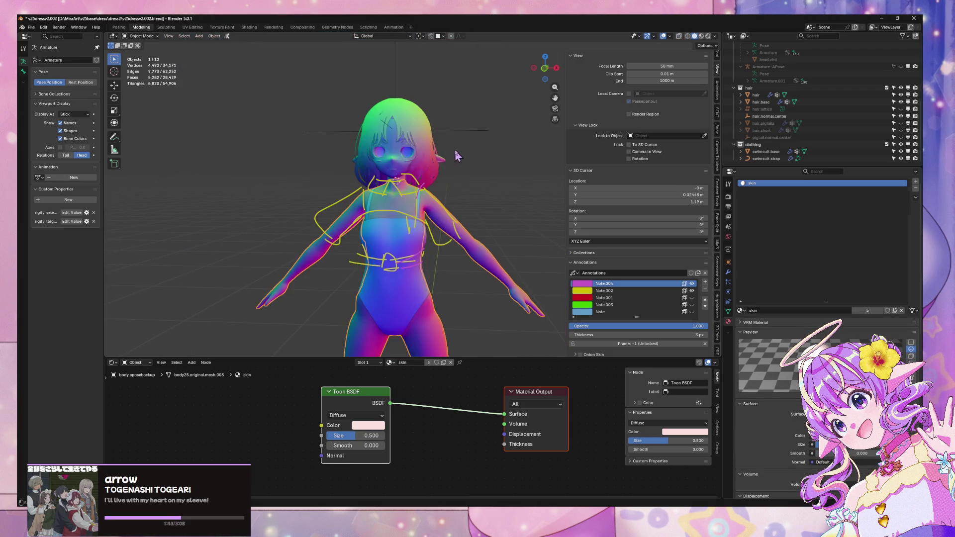
{"action": "scroll", "coordinate": [478, 159], "scroll_direction": "up", "scroll_amount": 8}
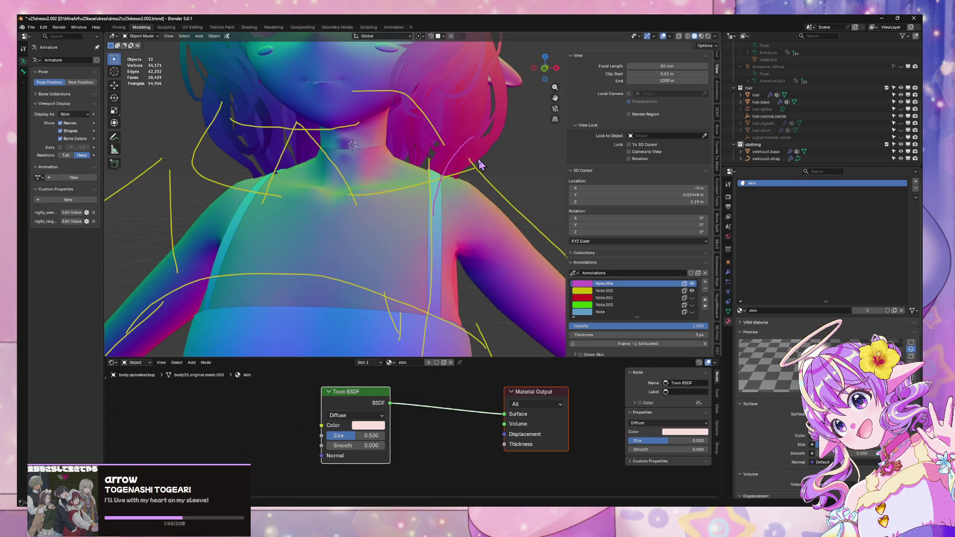
{"action": "scroll", "coordinate": [479, 164], "scroll_direction": "down", "scroll_amount": 2}
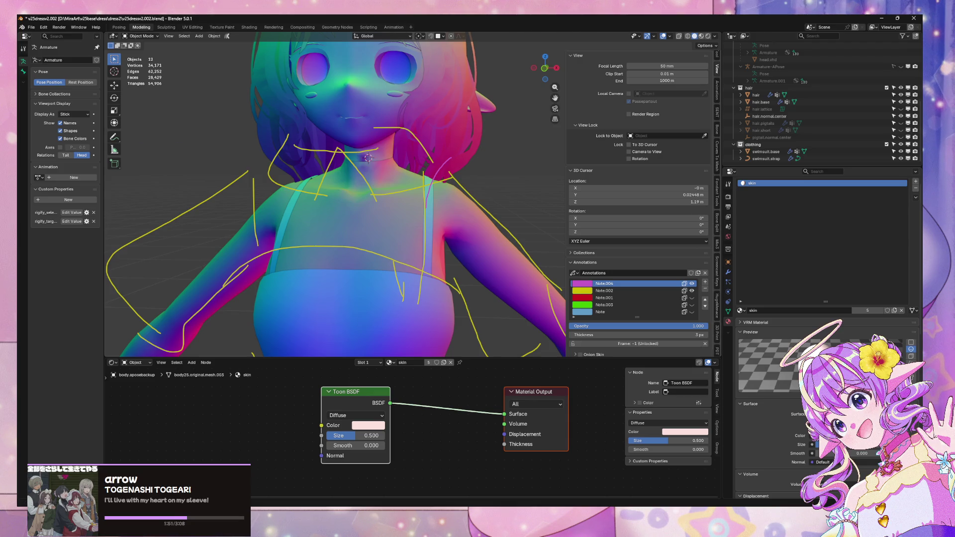
{"action": "scroll", "coordinate": [428, 214], "scroll_direction": "down", "scroll_amount": 5}
{"action": "scroll", "coordinate": [428, 214], "scroll_direction": "up", "scroll_amount": 5}
{"action": "left_click", "coordinate": [691, 290]}
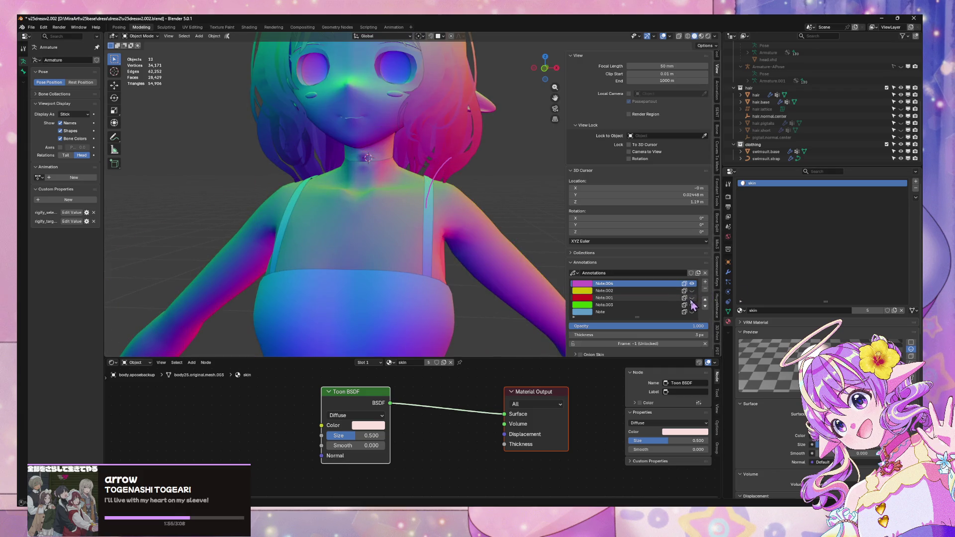
{"action": "left_click", "coordinate": [691, 284]}
{"action": "scroll", "coordinate": [351, 205], "scroll_direction": "down", "scroll_amount": 5}
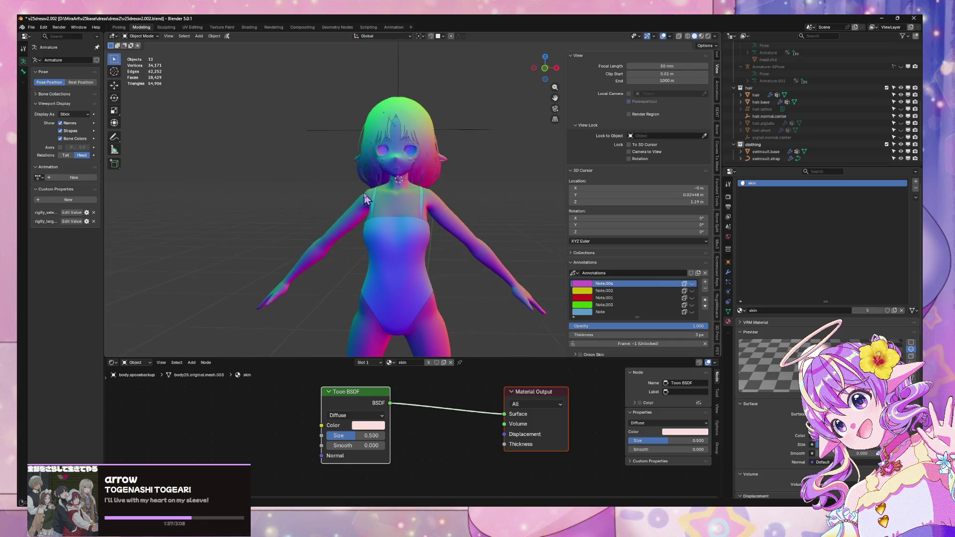
{"action": "scroll", "coordinate": [489, 120], "scroll_direction": "up", "scroll_amount": 5}
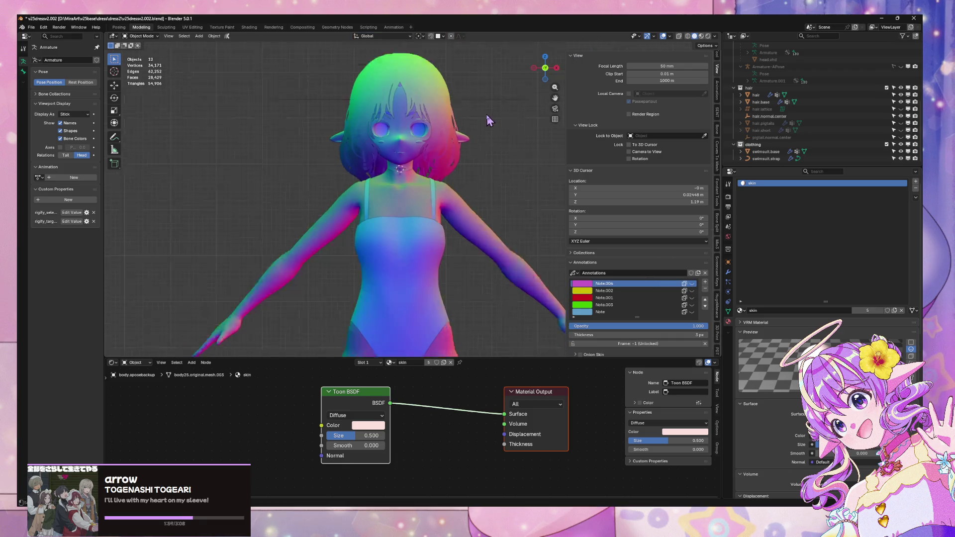
{"action": "scroll", "coordinate": [489, 120], "scroll_direction": "down", "scroll_amount": 5}
{"action": "key", "text": "shift+a"}
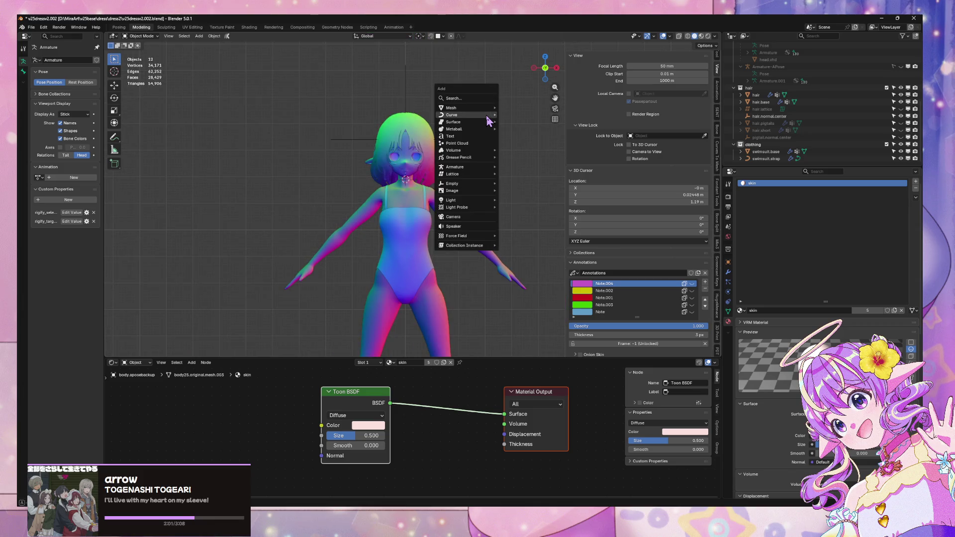
Step: Add a Circle mesh with 8 vertices at the neck and enter its Edit Mode
{"action": "mouse_move", "coordinate": [487, 119]}
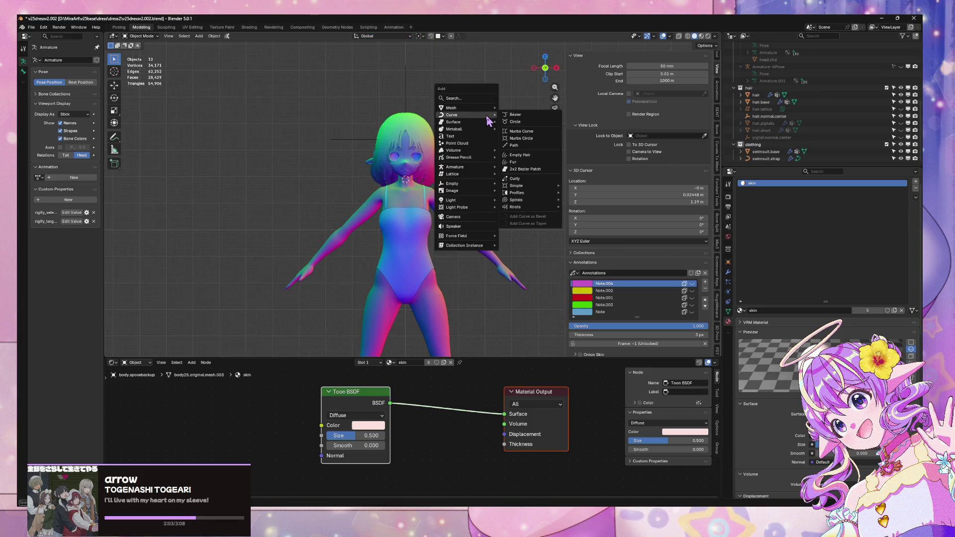
{"action": "mouse_move", "coordinate": [467, 107]}
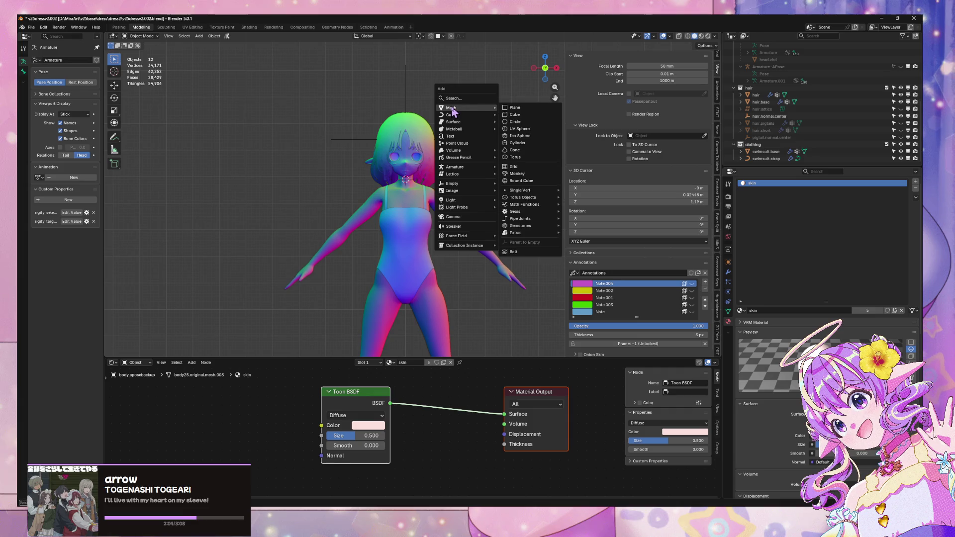
{"action": "left_click", "coordinate": [521, 122]}
{"action": "scroll", "coordinate": [448, 132], "scroll_direction": "down", "scroll_amount": 3}
{"action": "middle_click_drag", "start_coordinate": [448, 132], "coordinate": [425, 177]}
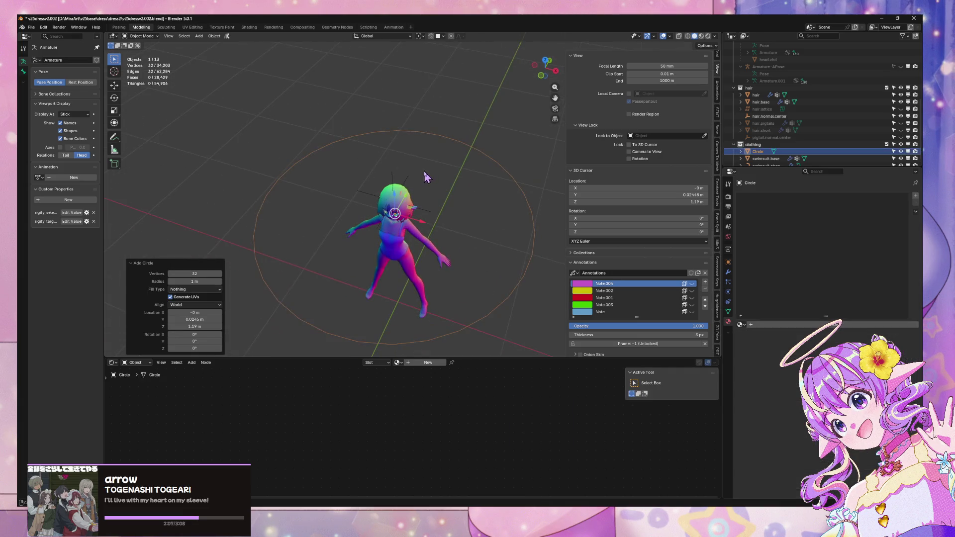
{"action": "left_click", "coordinate": [219, 274]}
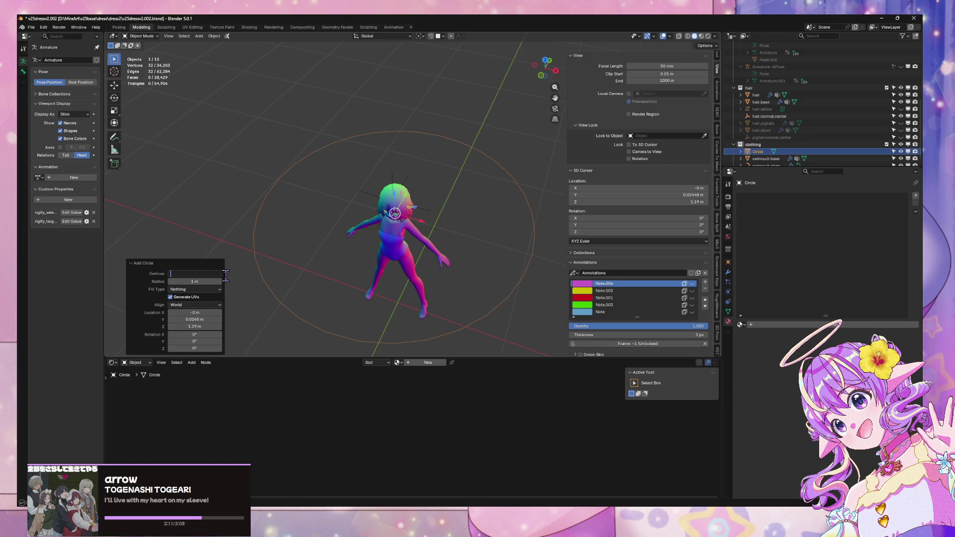
{"action": "type", "text": "8"}
{"action": "key", "text": "Return"}
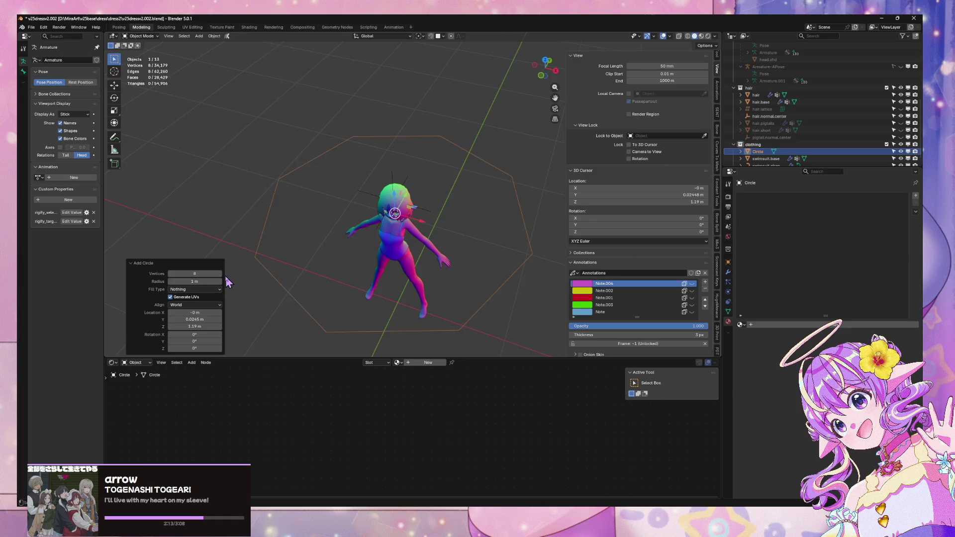
{"action": "key", "text": "s"}
{"action": "key", "text": "Escape"}
{"action": "key", "text": "Tab"}
Step: Shrink the circle to fit around the character's neck, checked from the front view
{"action": "key", "text": "s"}
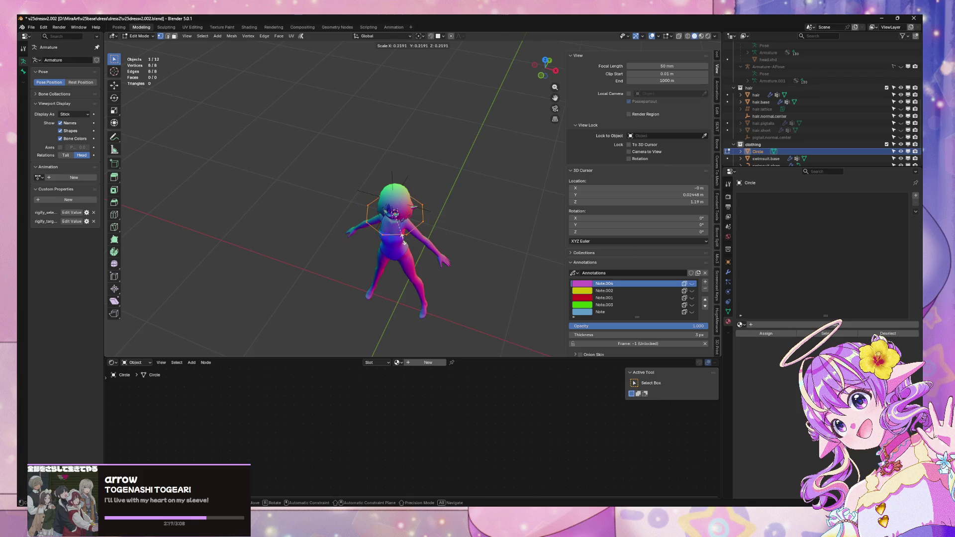
{"action": "left_click", "coordinate": [420, 215]}
{"action": "scroll", "coordinate": [443, 202], "scroll_direction": "up", "scroll_amount": 10}
{"action": "scroll", "coordinate": [444, 203], "scroll_direction": "down", "scroll_amount": 8}
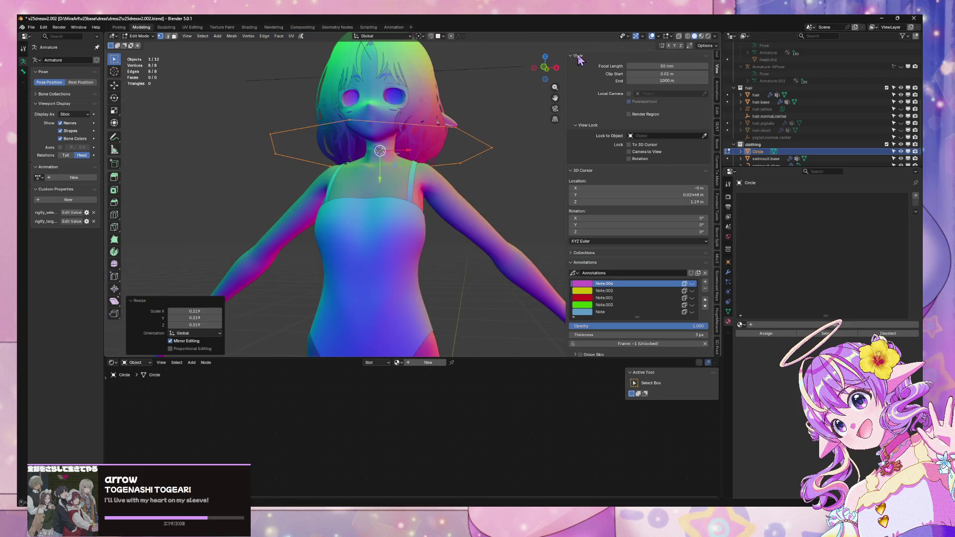
{"action": "left_click", "coordinate": [545, 67]}
{"action": "scroll", "coordinate": [508, 118], "scroll_direction": "up", "scroll_amount": 4}
{"action": "key", "text": "s"}
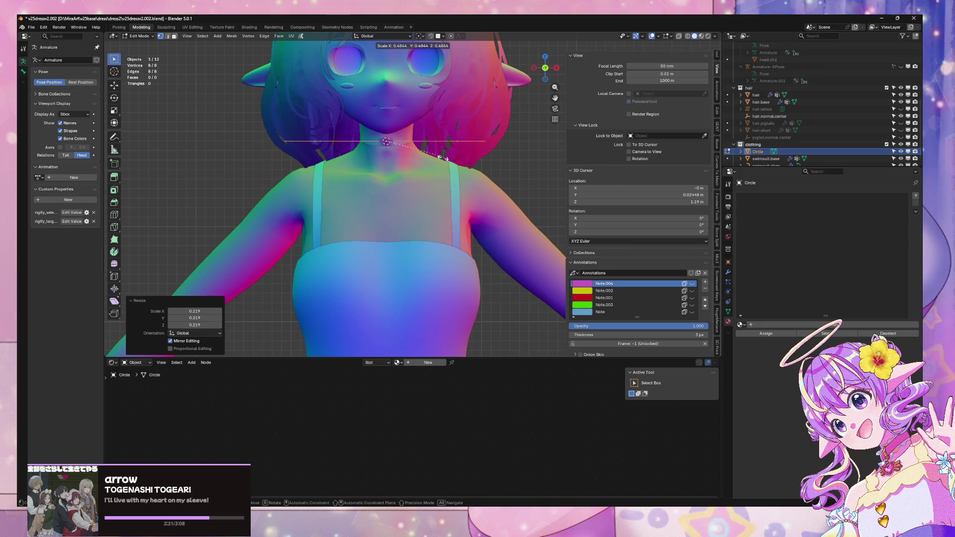
{"action": "left_click", "coordinate": [401, 169]}
{"action": "scroll", "coordinate": [416, 157], "scroll_direction": "up", "scroll_amount": 1}
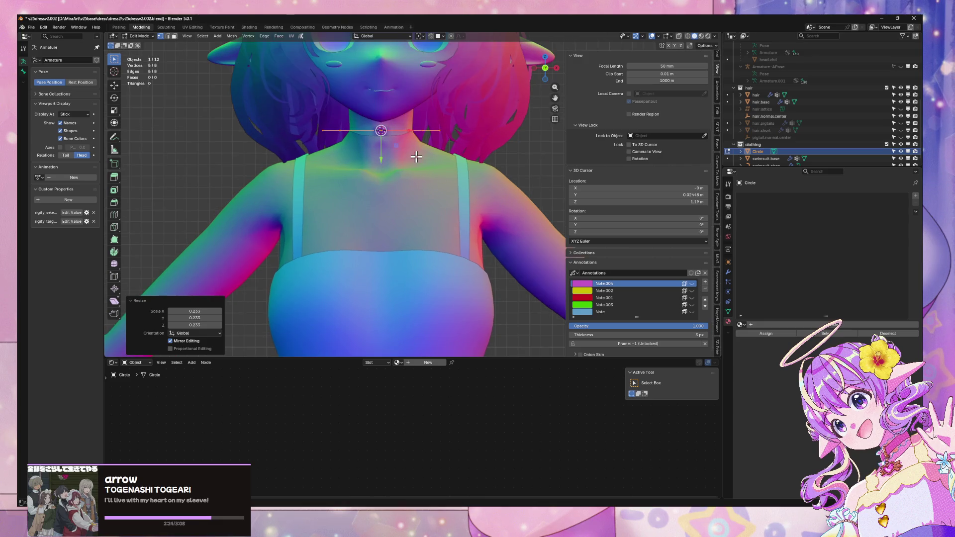
Step: Add a Subdivision modifier to the circle and leave Edit Mode
{"action": "left_click", "coordinate": [728, 272]}
{"action": "left_click", "coordinate": [811, 195]}
{"action": "mouse_move", "coordinate": [813, 196]}
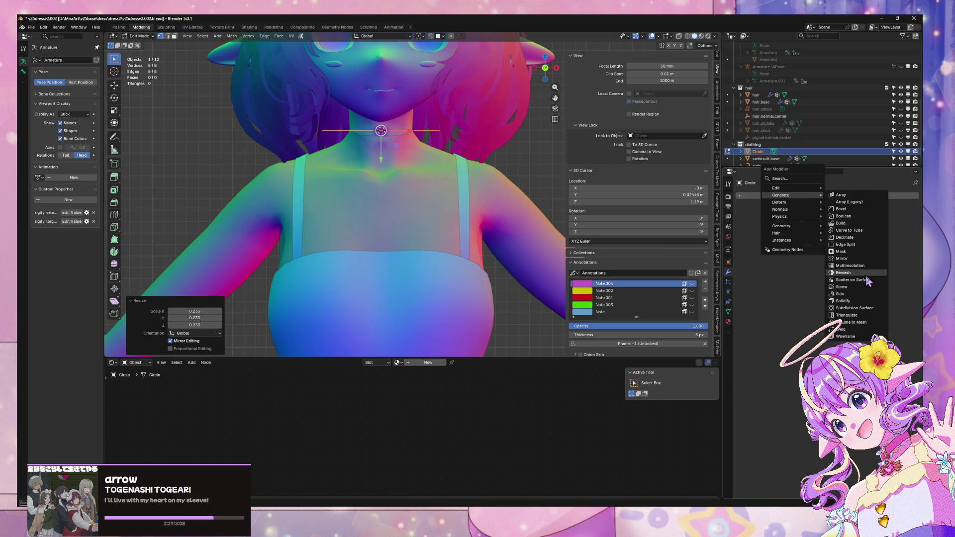
{"action": "left_click", "coordinate": [868, 308]}
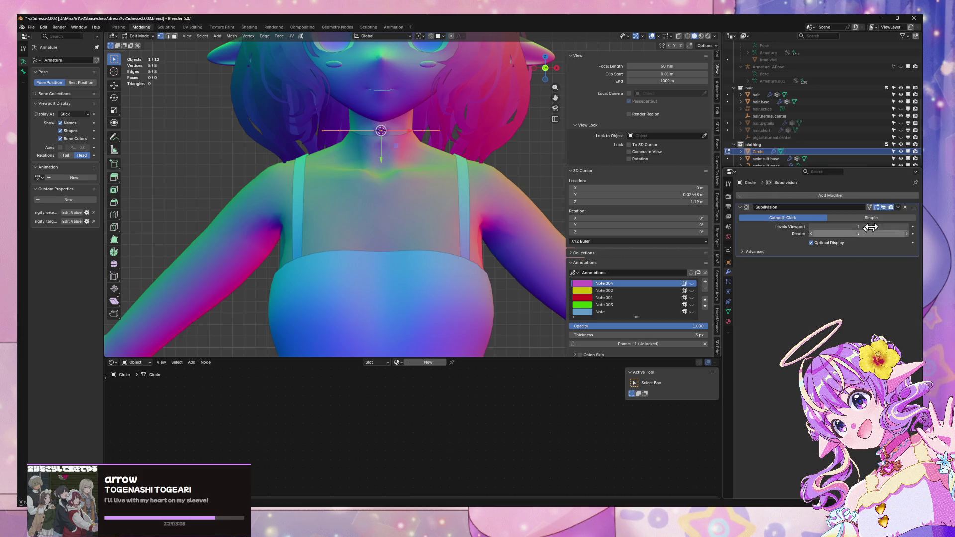
{"action": "left_click", "coordinate": [913, 227]}
{"action": "key", "text": "Tab"}
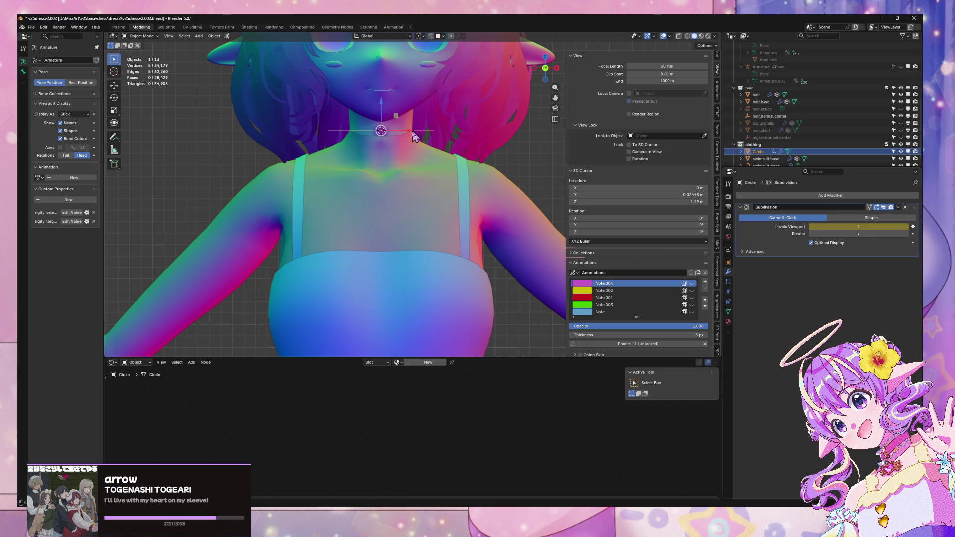
{"action": "scroll", "coordinate": [422, 137], "scroll_direction": "up", "scroll_amount": 5}
{"action": "scroll", "coordinate": [426, 132], "scroll_direction": "down", "scroll_amount": 5}
{"action": "scroll", "coordinate": [426, 137], "scroll_direction": "up", "scroll_amount": 3}
Step: Isolate the head and circle in local view, editing only the circle mesh
{"action": "left_click", "coordinate": [444, 137], "text": "shift"}
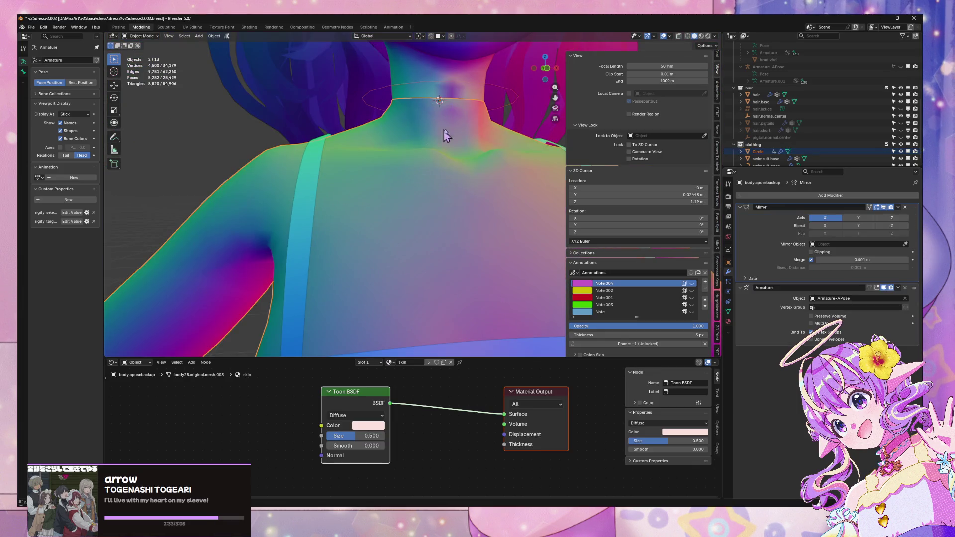
{"action": "left_click", "coordinate": [501, 87], "text": "shift"}
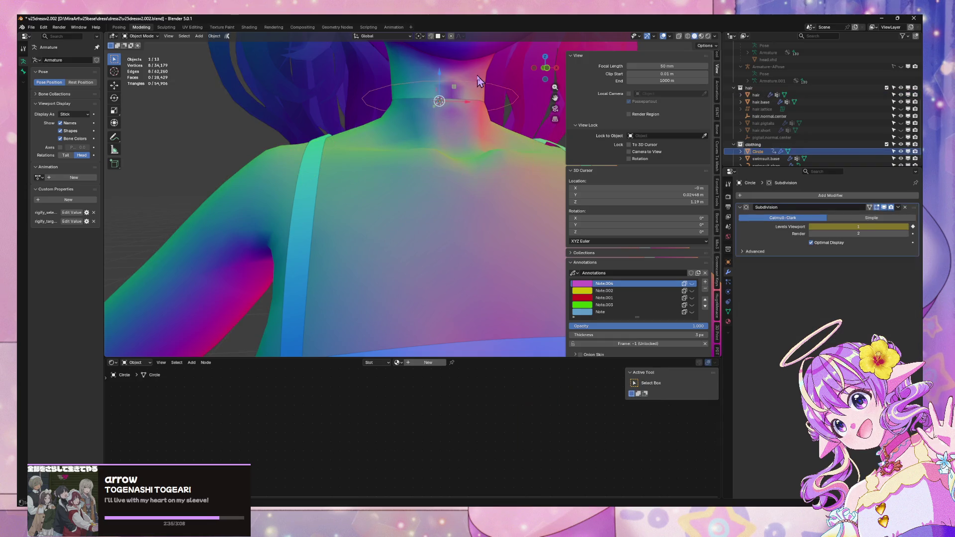
{"action": "key", "text": "KP_Divide"}
{"action": "scroll", "coordinate": [452, 234], "scroll_direction": "up", "scroll_amount": 3}
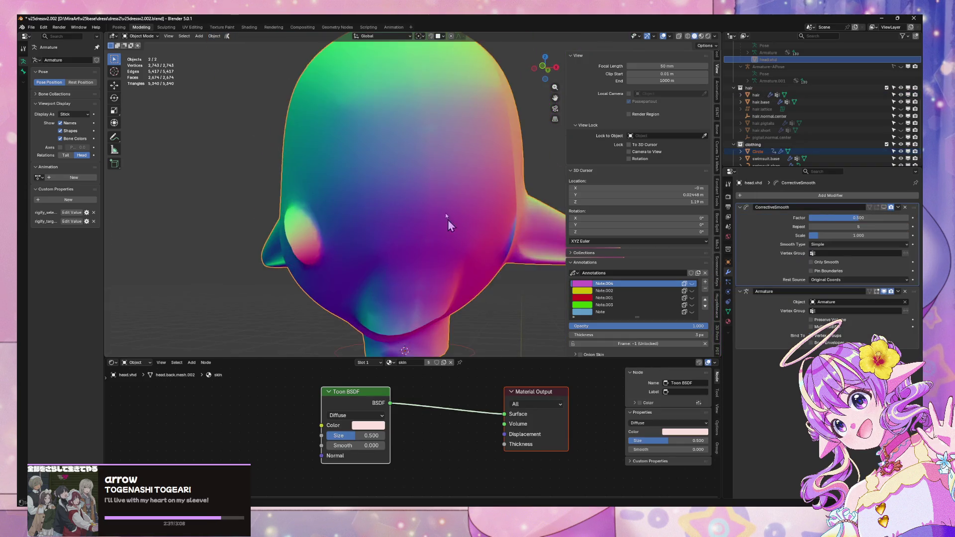
{"action": "middle_click_drag", "start_coordinate": [452, 235], "coordinate": [395, 113]}
{"action": "key", "text": "Tab"}
{"action": "key", "text": "alt+q"}
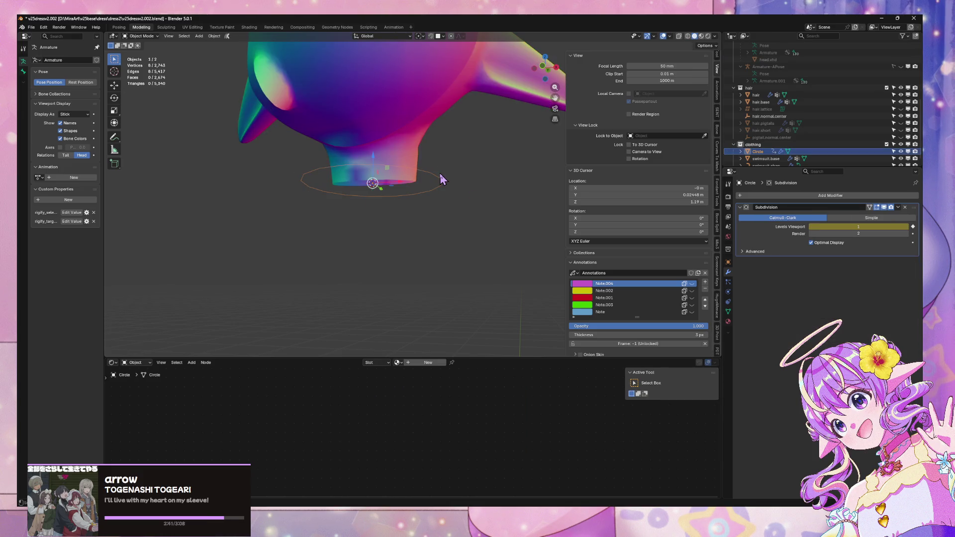
Step: Extrude the circle's ring straight down along Z into a short band
{"action": "key", "text": "e"}
{"action": "key", "text": "z"}
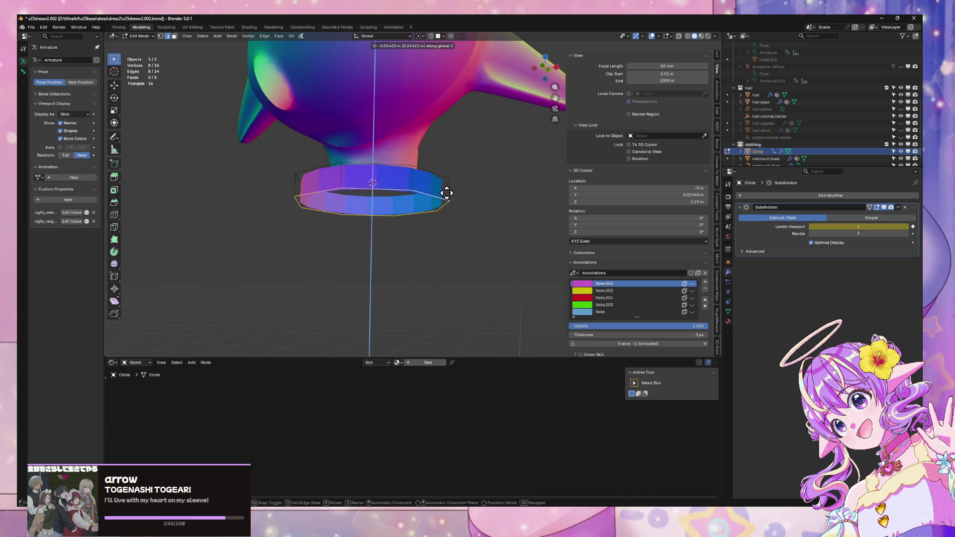
{"action": "left_click", "coordinate": [447, 193]}
{"action": "left_click", "coordinate": [659, 36]}
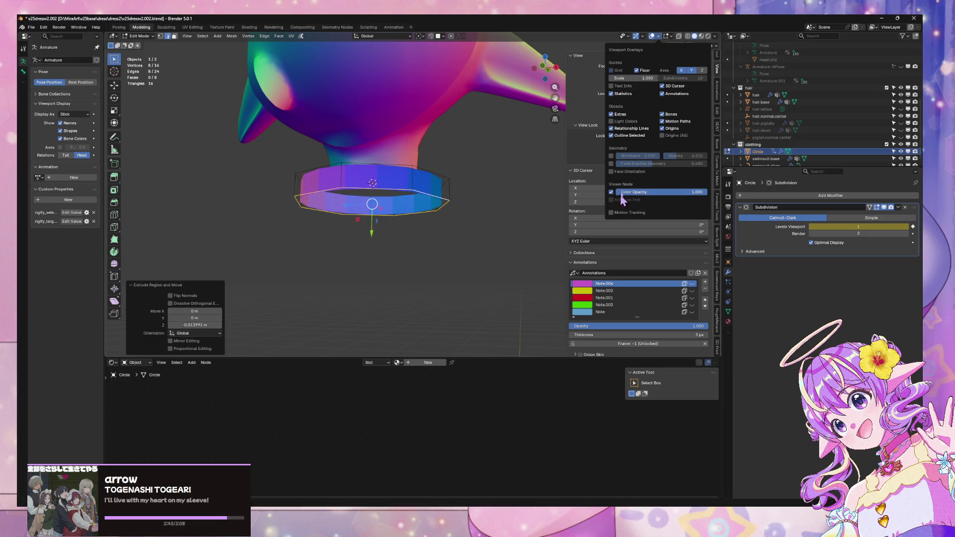
Step: Recalculate the band's normals to face outside, verifying with face orientation colours
{"action": "left_click", "coordinate": [629, 172]}
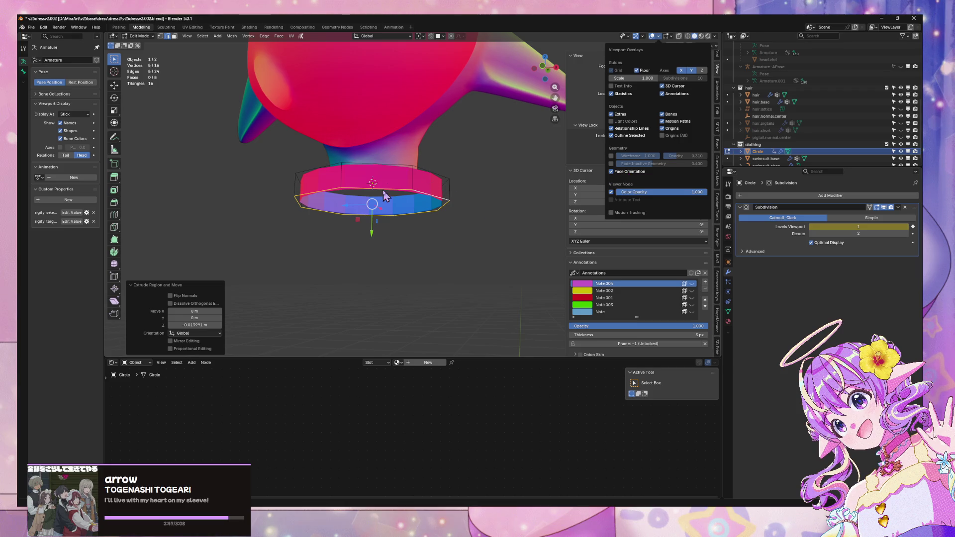
{"action": "key", "text": "a"}
{"action": "key", "text": "alt+n"}
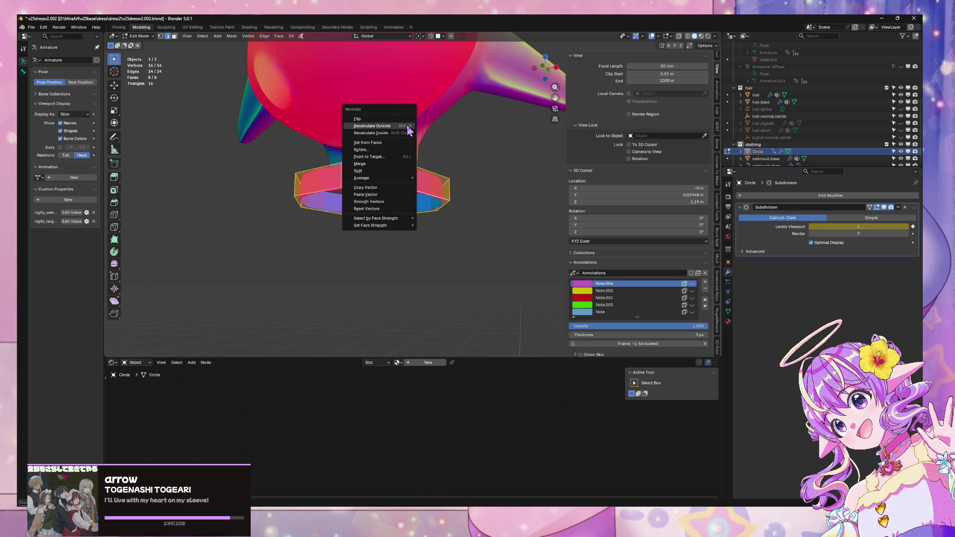
{"action": "left_click", "coordinate": [404, 124]}
{"action": "key", "text": "Tab"}
{"action": "left_click", "coordinate": [471, 141]}
{"action": "left_click", "coordinate": [669, 36]}
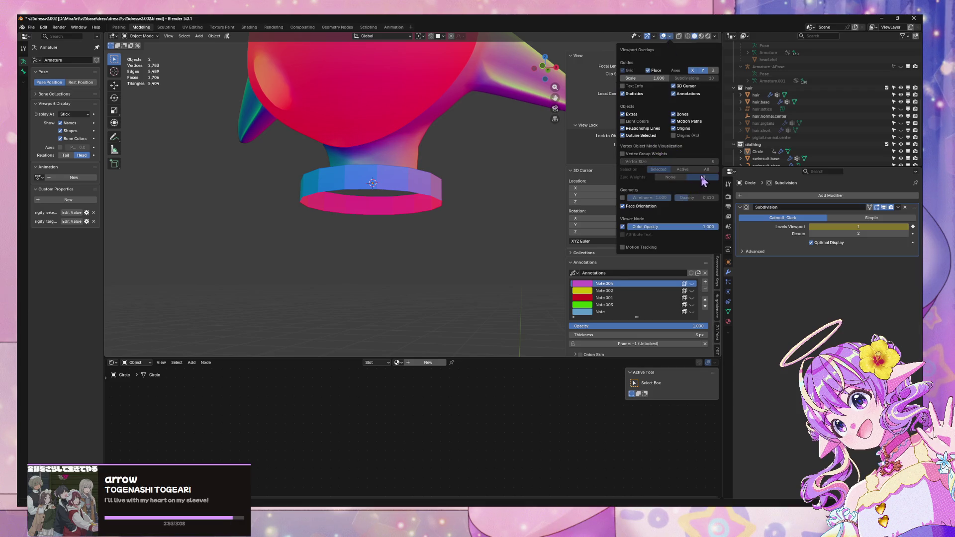
{"action": "left_click", "coordinate": [622, 206]}
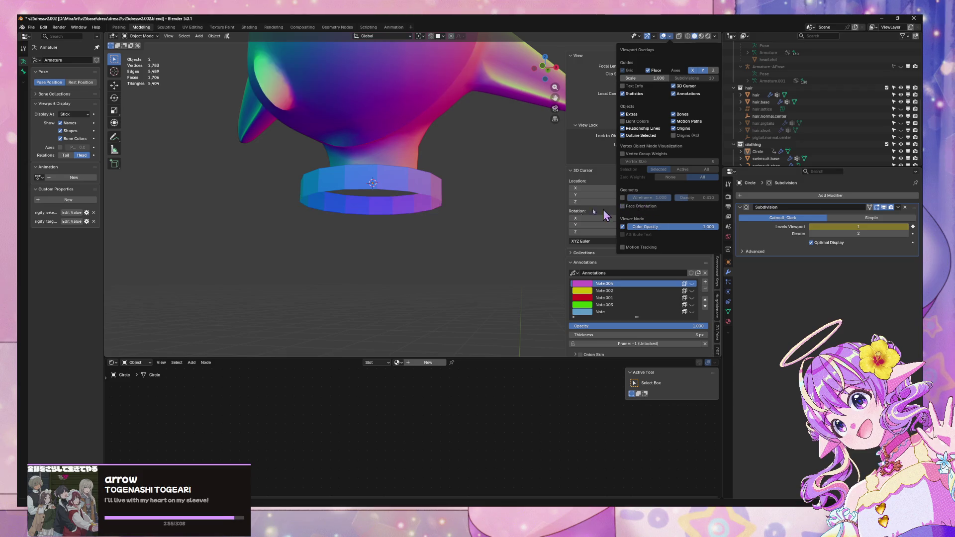
Step: Scale the band horizontally to 0.669 in front view, keeping its height
{"action": "key", "text": "KP_1"}
{"action": "scroll", "coordinate": [478, 194], "scroll_direction": "up", "scroll_amount": 1}
{"action": "key", "text": "Tab"}
{"action": "key", "text": "s"}
{"action": "key", "text": "shift+z"}
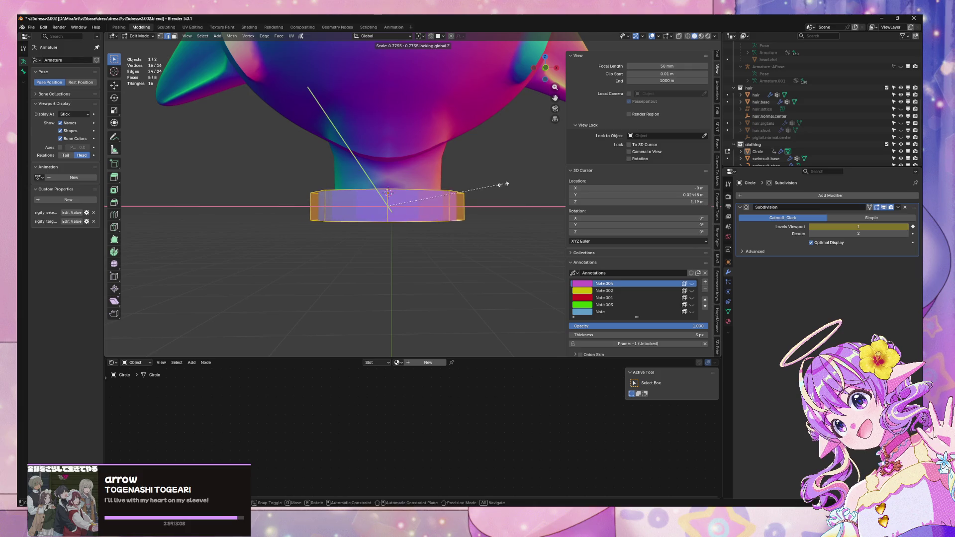
{"action": "left_click", "coordinate": [495, 186]}
Step: Tilt the band about 10° on X and nudge it along Y and Z around the neck
{"action": "middle_click_drag", "start_coordinate": [495, 185], "coordinate": [441, 182]}
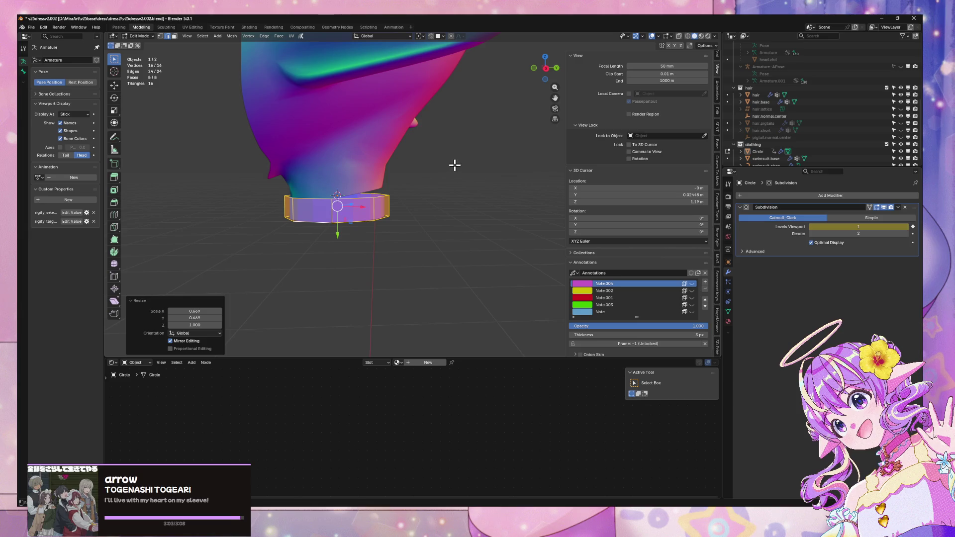
{"action": "key", "text": "r"}
{"action": "key", "text": "x"}
{"action": "left_click", "coordinate": [449, 145]}
{"action": "key", "text": "g"}
{"action": "key", "text": "y"}
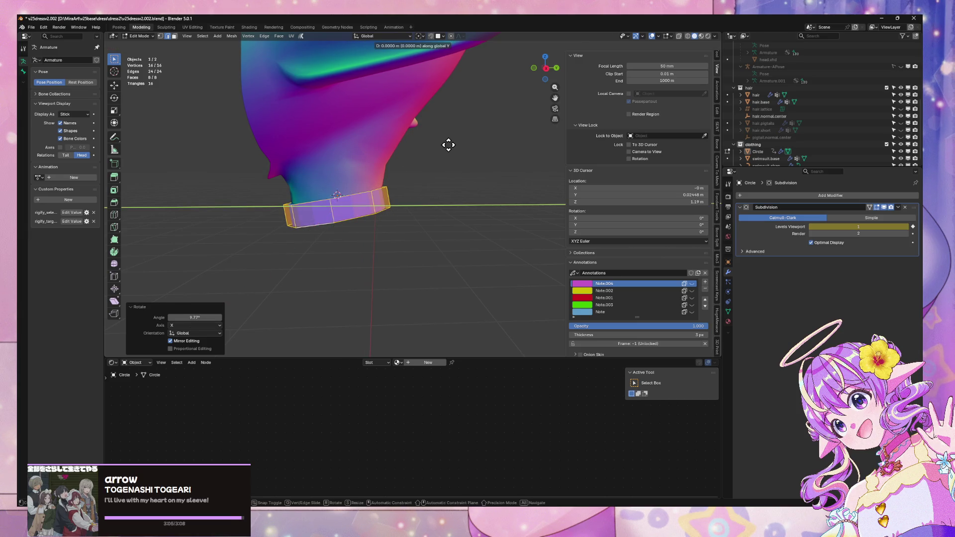
{"action": "left_click", "coordinate": [449, 145]}
{"action": "key", "text": "g"}
{"action": "key", "text": "z"}
{"action": "left_click", "coordinate": [451, 143]}
Step: Exit Edit Mode and local view to see the band on the whole character
{"action": "middle_click_drag", "start_coordinate": [451, 143], "coordinate": [537, 144]}
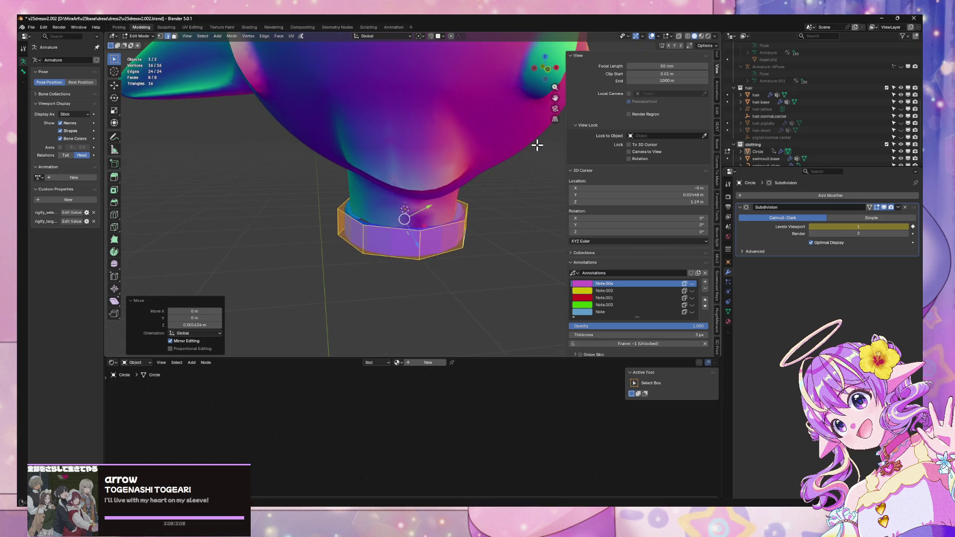
{"action": "key", "text": "Tab"}
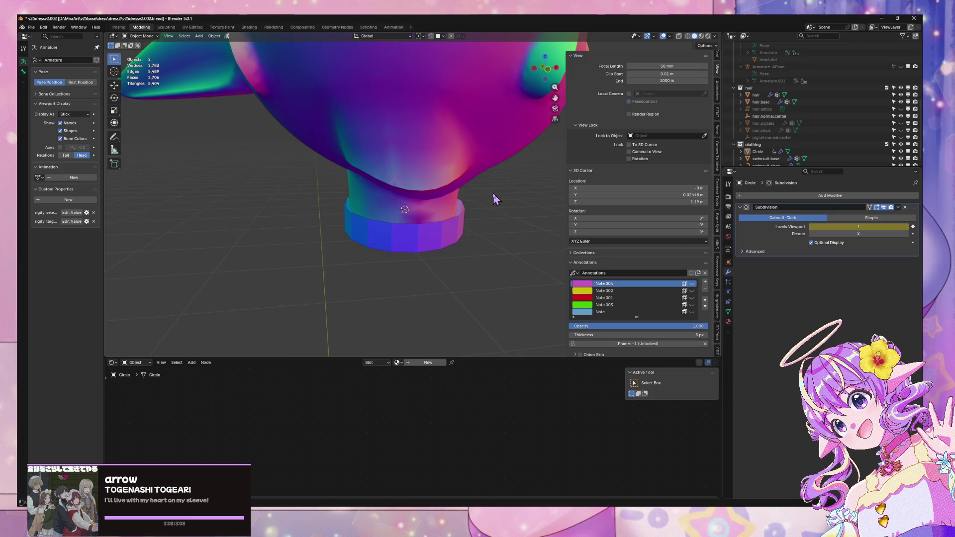
{"action": "key", "text": "KP_Divide"}
{"action": "mouse_move", "coordinate": [497, 192]}
{"action": "middle_mouse_down"}
{"action": "mouse_move", "coordinate": [469, 199]}
{"action": "mouse_move", "coordinate": [512, 165]}
{"action": "middle_mouse_up"}
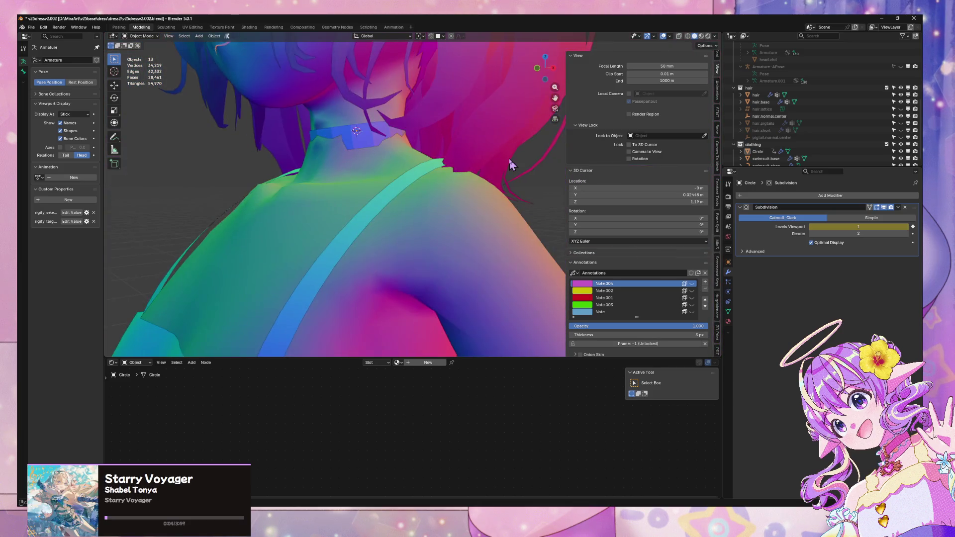
Step: Select the collar and enter Edit Mode, cancelling a trial move before returning to Object Mode
{"action": "scroll", "coordinate": [511, 166], "scroll_direction": "up", "scroll_amount": 5}
{"action": "scroll", "coordinate": [505, 164], "scroll_direction": "down", "scroll_amount": 2}
{"action": "left_click", "coordinate": [348, 102]}
{"action": "key", "text": "Tab"}
{"action": "key", "text": "g"}
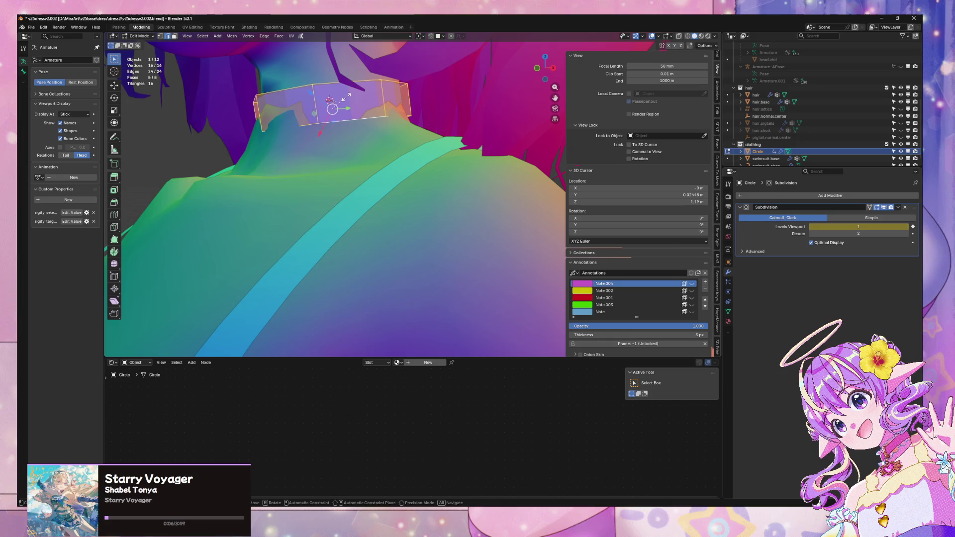
{"action": "key", "text": "Escape"}
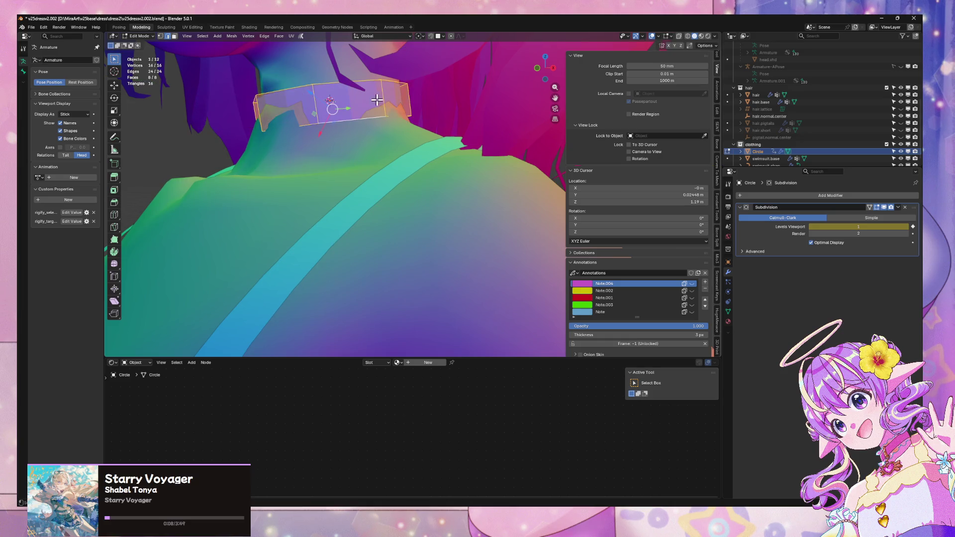
{"action": "key", "text": "ctrl+z"}
{"action": "key", "text": "ctrl+shift+z"}
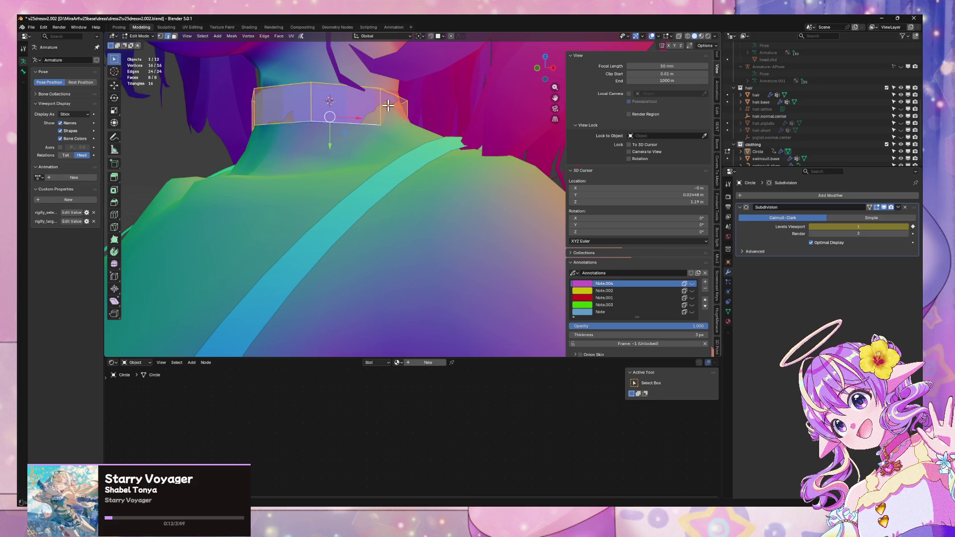
{"action": "key", "text": "Tab"}
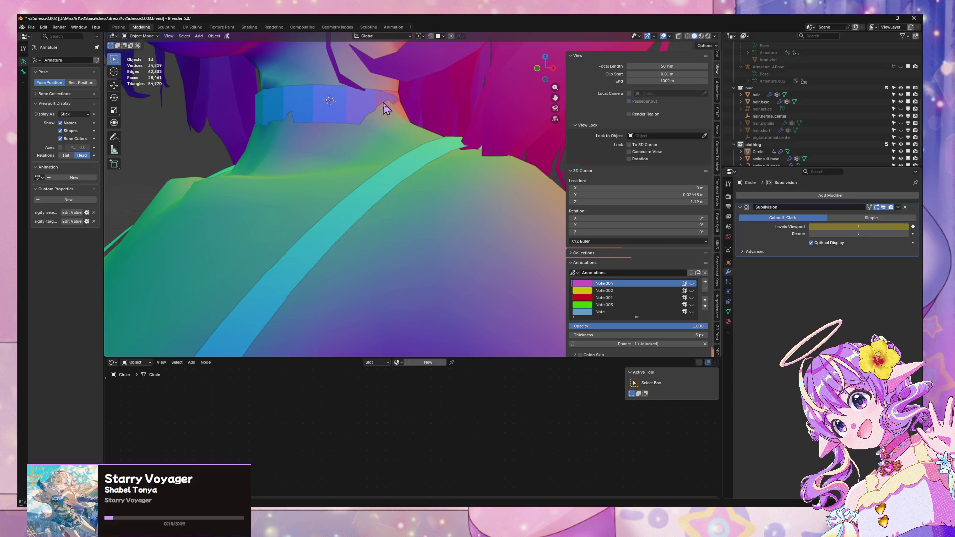
Step: Tilt the collar object around the X axis
{"action": "left_click", "coordinate": [376, 106]}
{"action": "key", "text": "r"}
{"action": "key", "text": "x"}
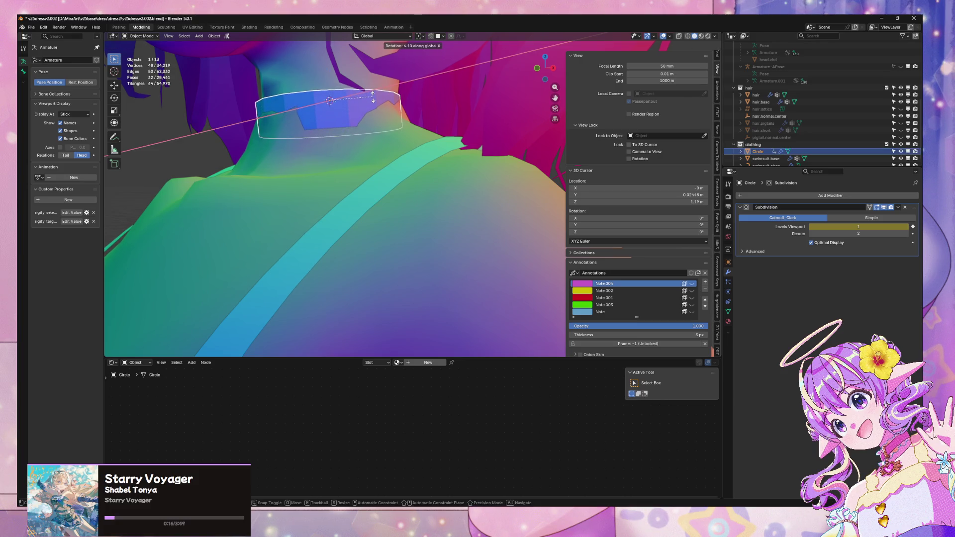
{"action": "left_click", "coordinate": [372, 95]}
Step: Set transform orientation to Local and scale the collar mesh up slightly
{"action": "key", "text": "Tab"}
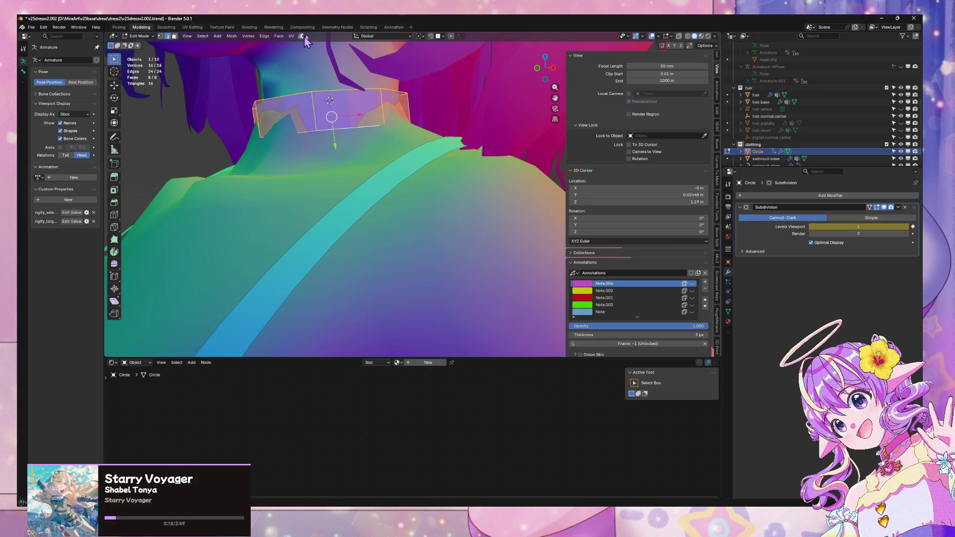
{"action": "left_click", "coordinate": [373, 36]}
{"action": "left_click", "coordinate": [378, 66]}
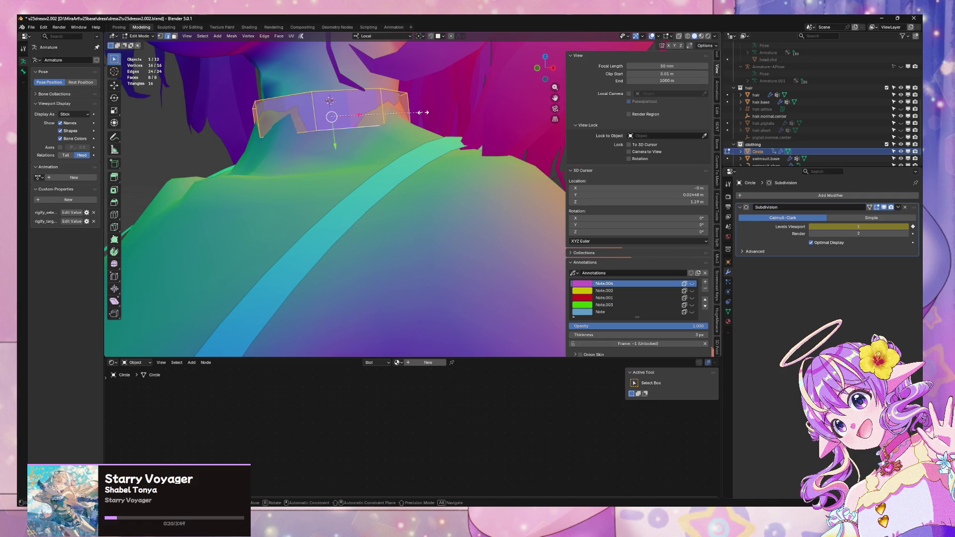
{"action": "key", "text": "s"}
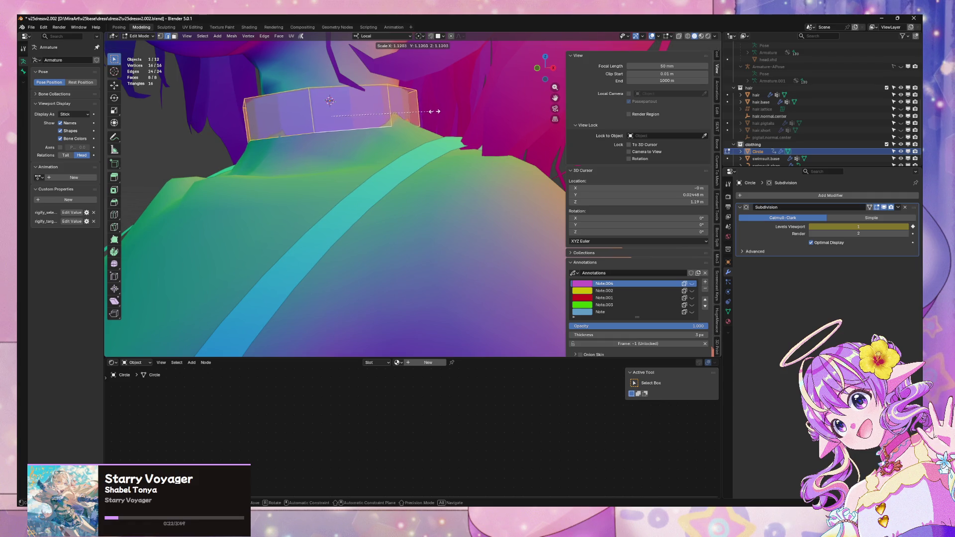
{"action": "left_click", "coordinate": [437, 111]}
{"action": "mouse_move", "coordinate": [436, 110]}
{"action": "middle_mouse_down"}
{"action": "mouse_move", "coordinate": [383, 127]}
{"action": "mouse_move", "coordinate": [411, 126]}
{"action": "mouse_move", "coordinate": [358, 100]}
{"action": "middle_mouse_up"}
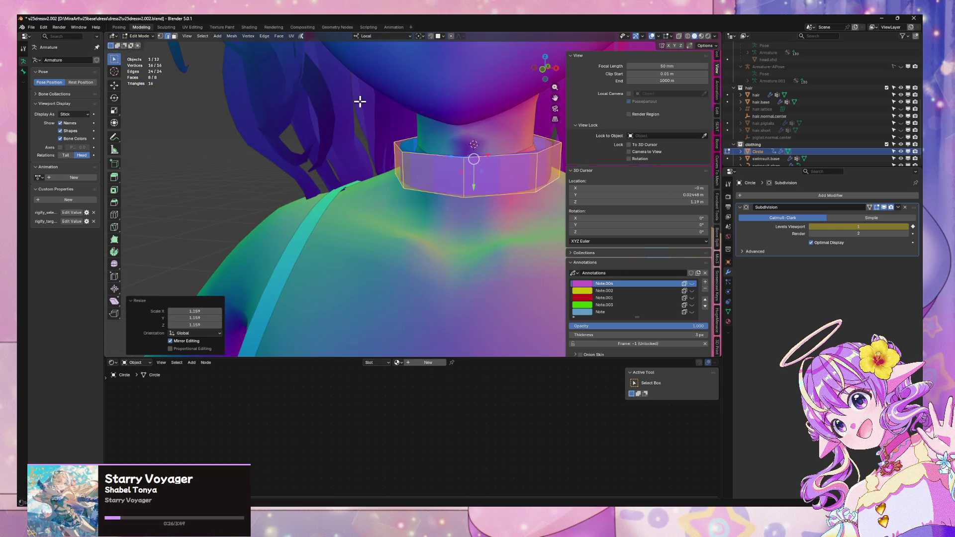
Step: In X-ray, select the collar's front and back edges and lower them along local Z
{"action": "left_click", "coordinate": [479, 164]}
{"action": "key", "text": "alt+z"}
{"action": "left_click", "coordinate": [484, 140], "text": "shift"}
{"action": "key", "text": "g"}
{"action": "key", "text": "z"}
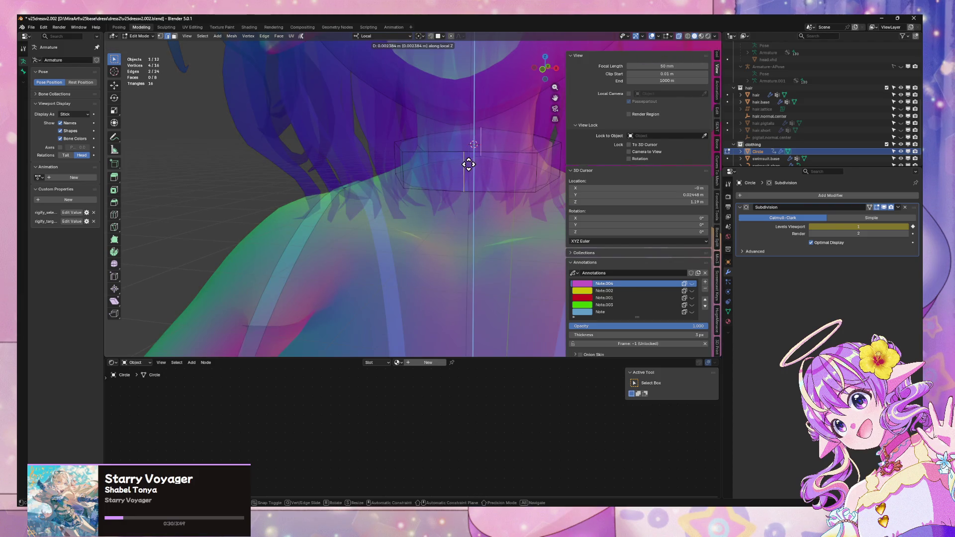
{"action": "left_click", "coordinate": [469, 174]}
{"action": "mouse_move", "coordinate": [472, 155]}
{"action": "middle_mouse_down"}
{"action": "mouse_move", "coordinate": [452, 170]}
{"action": "mouse_move", "coordinate": [440, 163]}
{"action": "middle_mouse_up"}
{"action": "key", "text": "alt+z"}
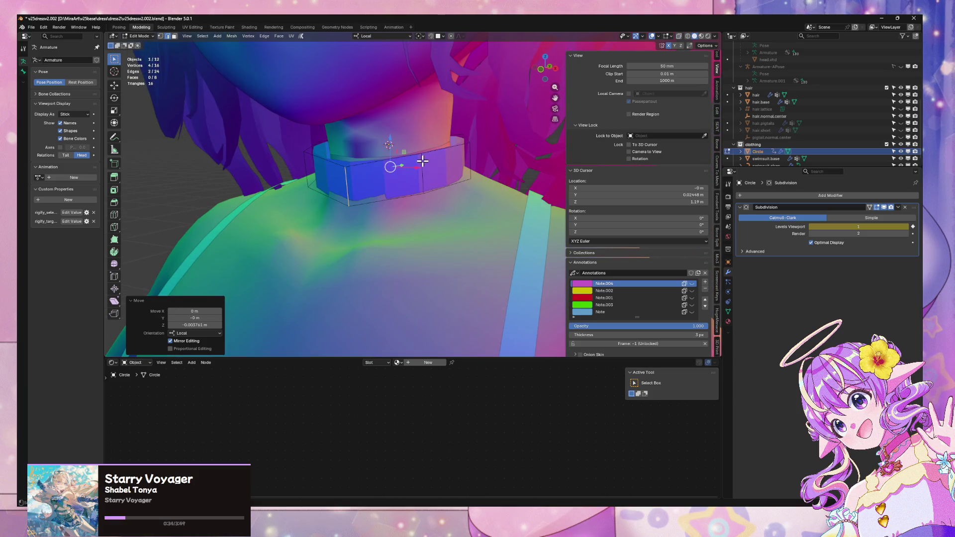
Step: Nudge one collar edge and a left-side vertex along local Y to hug the neck
{"action": "left_click", "coordinate": [423, 161]}
{"action": "key", "text": "g"}
{"action": "key", "text": "y"}
{"action": "key", "text": "y"}
{"action": "key", "text": "y"}
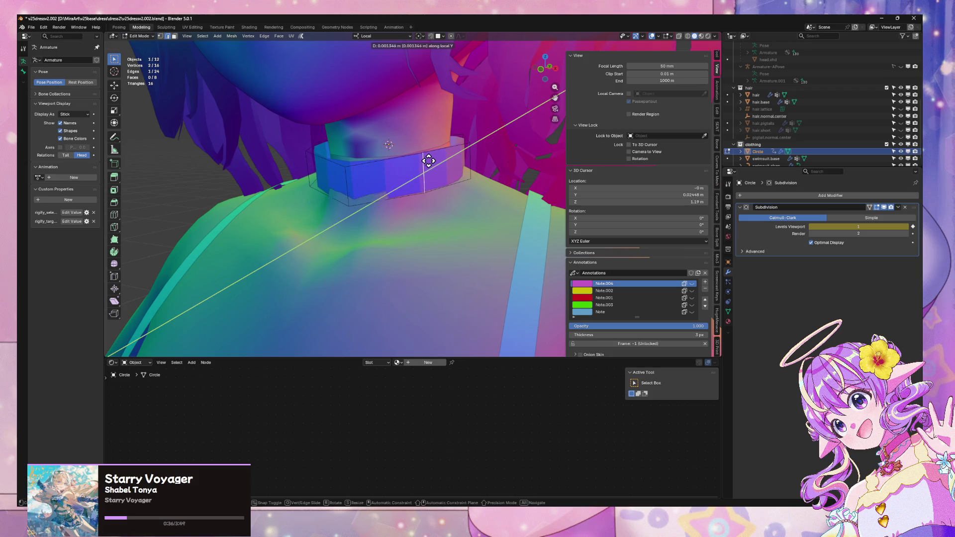
{"action": "left_click", "coordinate": [427, 161]}
{"action": "left_click", "coordinate": [338, 188]}
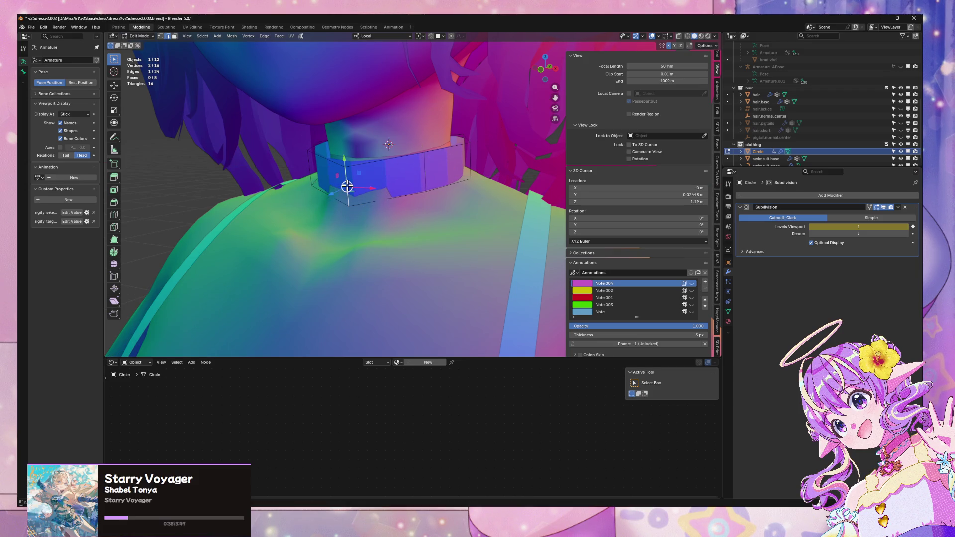
{"action": "key", "text": "g"}
{"action": "key", "text": "y"}
{"action": "left_click", "coordinate": [335, 188]}
{"action": "mouse_move", "coordinate": [343, 174]}
{"action": "middle_mouse_down"}
{"action": "mouse_move", "coordinate": [351, 167]}
{"action": "mouse_move", "coordinate": [342, 113]}
{"action": "middle_mouse_up"}
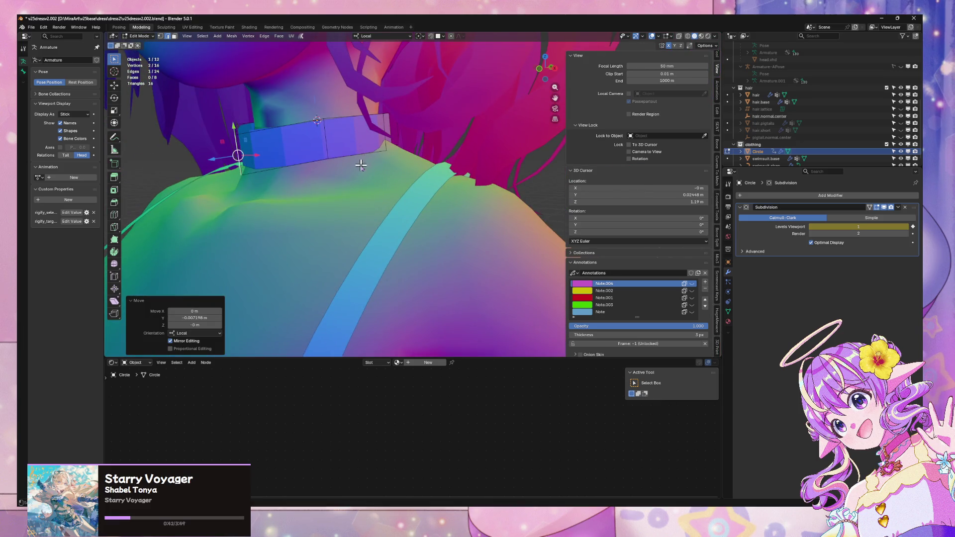
Step: Leave Edit Mode and isolate the collar and body in Local View
{"action": "key", "text": "Tab"}
{"action": "key", "text": "KP_Divide"}
{"action": "scroll", "coordinate": [413, 187], "scroll_direction": "up", "scroll_amount": 3}
{"action": "mouse_move", "coordinate": [413, 187]}
{"action": "middle_mouse_down"}
{"action": "mouse_move", "coordinate": [447, 126]}
{"action": "mouse_move", "coordinate": [379, 223]}
{"action": "middle_mouse_up"}
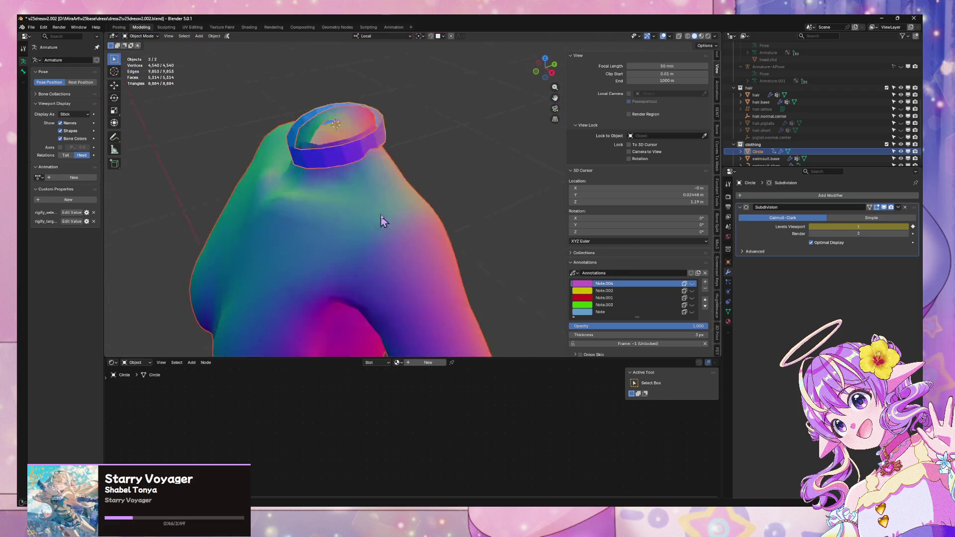
Step: Select the collar ring, enter Edit Mode, and shift one vertex along local X
{"action": "scroll", "coordinate": [368, 171], "scroll_direction": "up", "scroll_amount": 3}
{"action": "mouse_move", "coordinate": [368, 171]}
{"action": "middle_mouse_down"}
{"action": "mouse_move", "coordinate": [388, 262]}
{"action": "mouse_move", "coordinate": [398, 247]}
{"action": "middle_mouse_up"}
{"action": "left_click", "coordinate": [410, 192]}
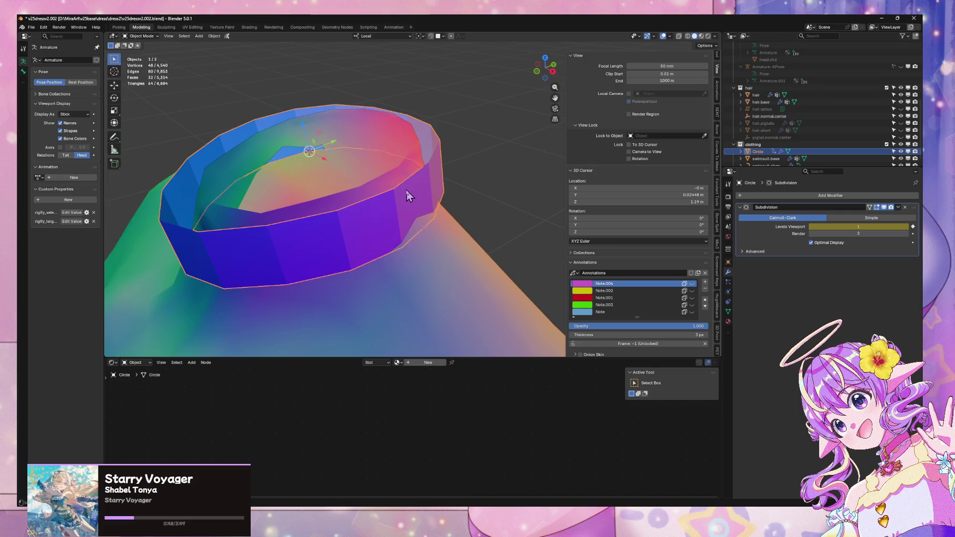
{"action": "key", "text": "Tab"}
{"action": "left_click", "coordinate": [402, 193]}
{"action": "key", "text": "g"}
{"action": "key", "text": "x"}
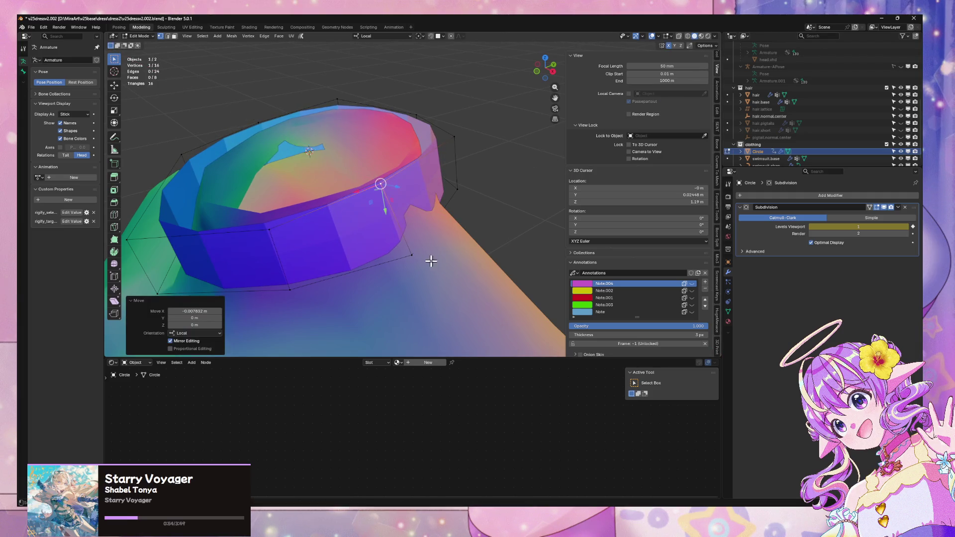
{"action": "key", "text": "y"}
{"action": "key", "text": "x"}
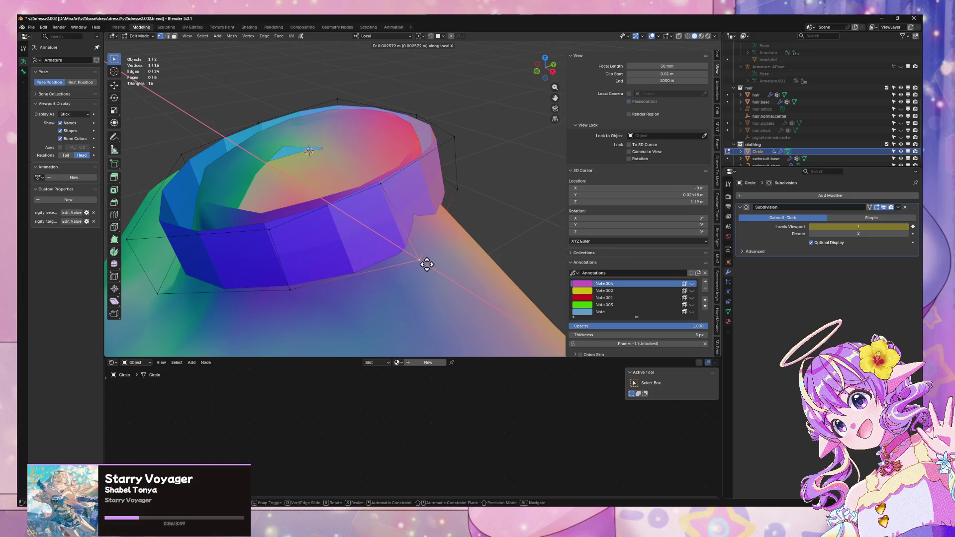
{"action": "left_click", "coordinate": [424, 264]}
Step: Move a lower-edge collar vertex along local Y, then along X
{"action": "mouse_move", "coordinate": [424, 264]}
{"action": "middle_mouse_down"}
{"action": "mouse_move", "coordinate": [428, 248]}
{"action": "mouse_move", "coordinate": [351, 201]}
{"action": "mouse_move", "coordinate": [411, 216]}
{"action": "mouse_move", "coordinate": [374, 196]}
{"action": "middle_mouse_up"}
{"action": "mouse_move", "coordinate": [306, 204]}
{"action": "middle_mouse_down"}
{"action": "mouse_move", "coordinate": [332, 198]}
{"action": "mouse_move", "coordinate": [386, 228]}
{"action": "mouse_move", "coordinate": [401, 217]}
{"action": "middle_mouse_up"}
{"action": "left_click", "coordinate": [404, 255]}
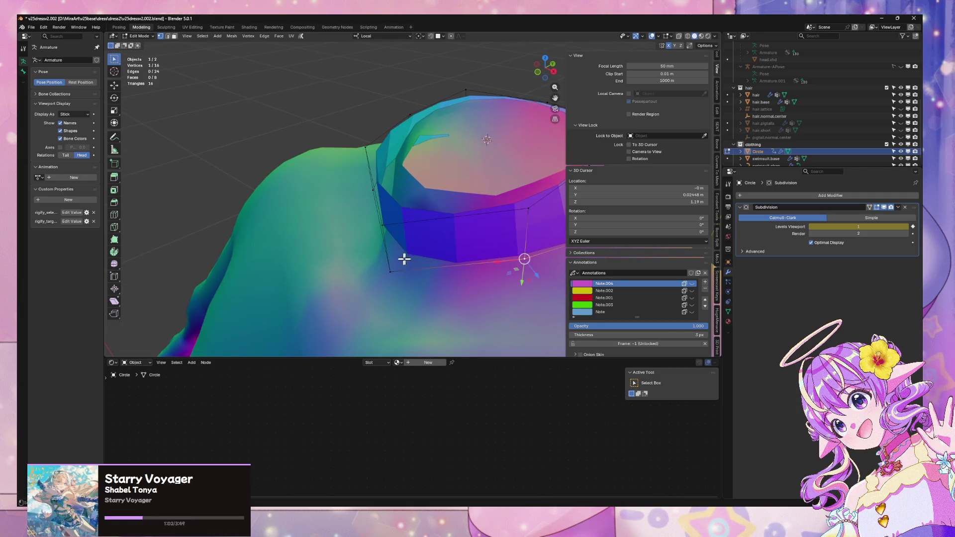
{"action": "left_click", "coordinate": [383, 224]}
{"action": "key", "text": "g"}
{"action": "key", "text": "y"}
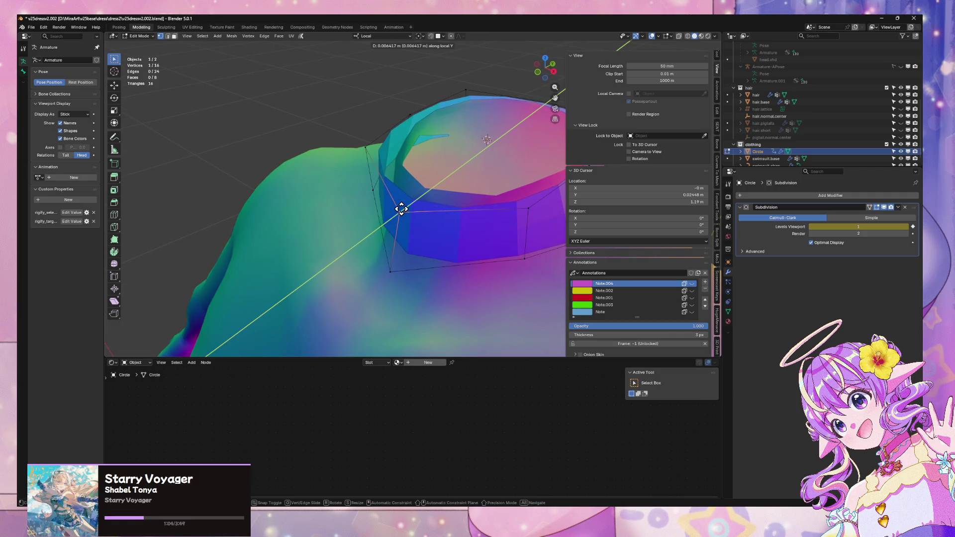
{"action": "left_click", "coordinate": [401, 207]}
{"action": "mouse_move", "coordinate": [495, 221]}
{"action": "middle_mouse_down"}
{"action": "mouse_move", "coordinate": [437, 187]}
{"action": "mouse_move", "coordinate": [499, 202]}
{"action": "mouse_move", "coordinate": [354, 217]}
{"action": "middle_mouse_up"}
{"action": "key", "text": "g"}
{"action": "key", "text": "x"}
{"action": "left_click", "coordinate": [426, 188]}
Step: Select the right corner, switch to edge select, and move an edge along local Y
{"action": "left_click", "coordinate": [344, 215]}
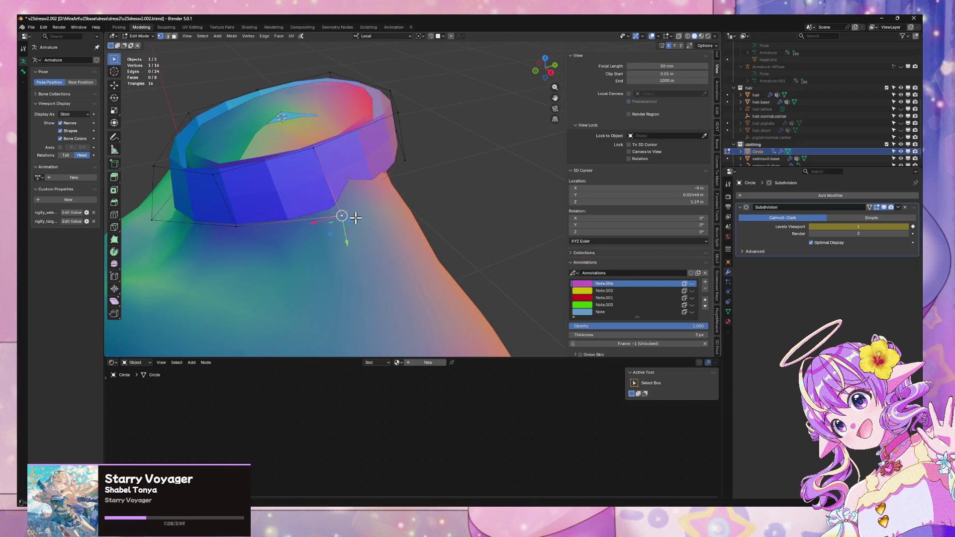
{"action": "key", "text": "g"}
{"action": "key", "text": "x"}
{"action": "key", "text": "Escape"}
{"action": "mouse_move", "coordinate": [416, 156]}
{"action": "middle_mouse_down"}
{"action": "mouse_move", "coordinate": [412, 181]}
{"action": "mouse_move", "coordinate": [375, 177]}
{"action": "middle_mouse_up"}
{"action": "key", "text": "g"}
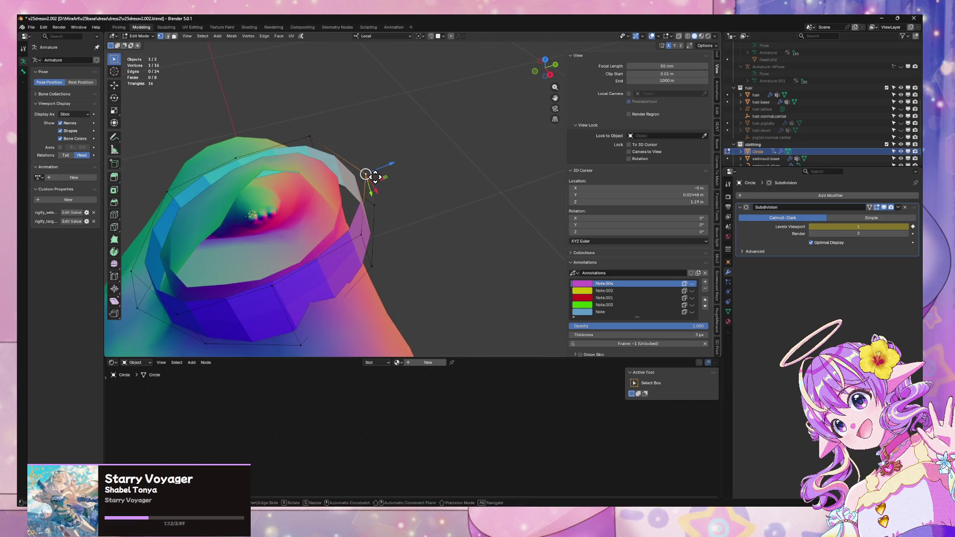
{"action": "key", "text": "Escape"}
{"action": "key", "text": "2"}
{"action": "key", "text": "g"}
{"action": "key", "text": "y"}
{"action": "key", "text": "y"}
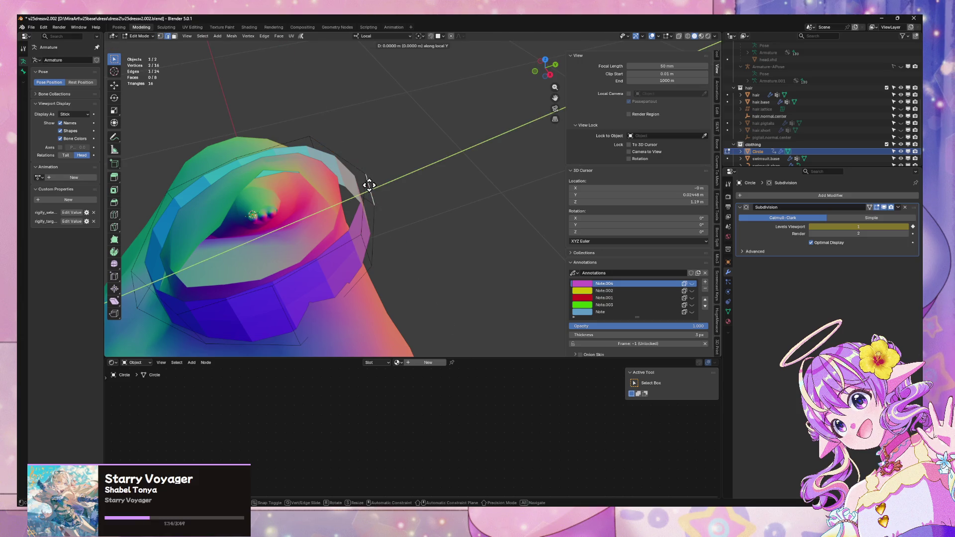
{"action": "key", "text": "y"}
{"action": "key", "text": "y"}
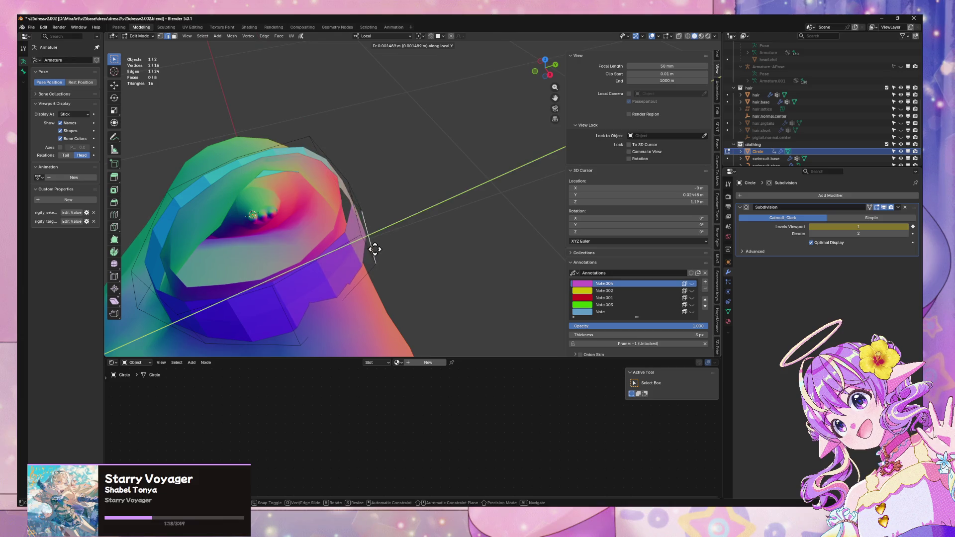
{"action": "left_click", "coordinate": [368, 252]}
Step: Shift the edge along local X, then in vertex mode move a vertex along X
{"action": "key", "text": "g"}
{"action": "key", "text": "x"}
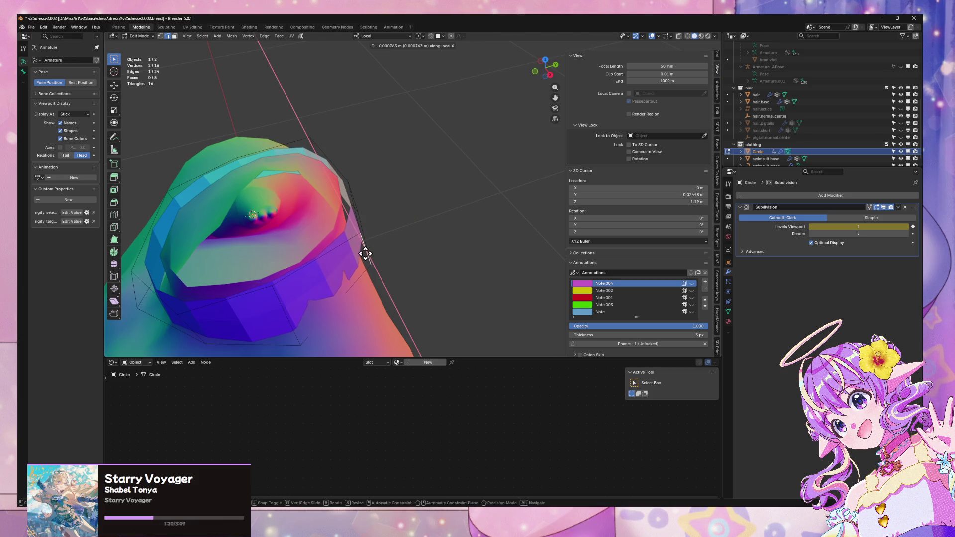
{"action": "left_click", "coordinate": [361, 250]}
{"action": "key", "text": "1"}
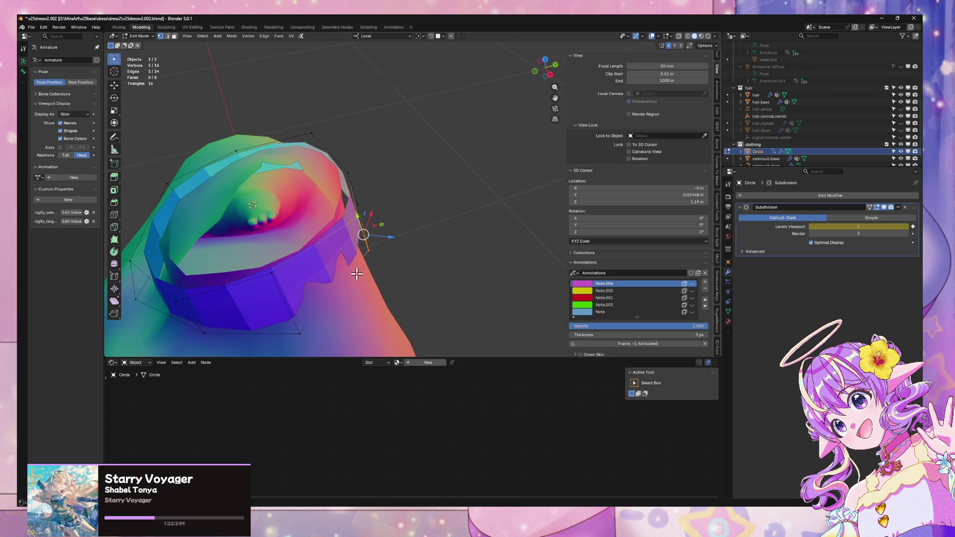
{"action": "key", "text": "g"}
{"action": "key", "text": "x"}
{"action": "left_click", "coordinate": [371, 257]}
Step: Slide two collar vertices along their edges with Shift+V
{"action": "mouse_move", "coordinate": [378, 265]}
{"action": "middle_mouse_down"}
{"action": "mouse_move", "coordinate": [383, 239]}
{"action": "mouse_move", "coordinate": [324, 301]}
{"action": "middle_mouse_up"}
{"action": "key", "text": "shift+v"}
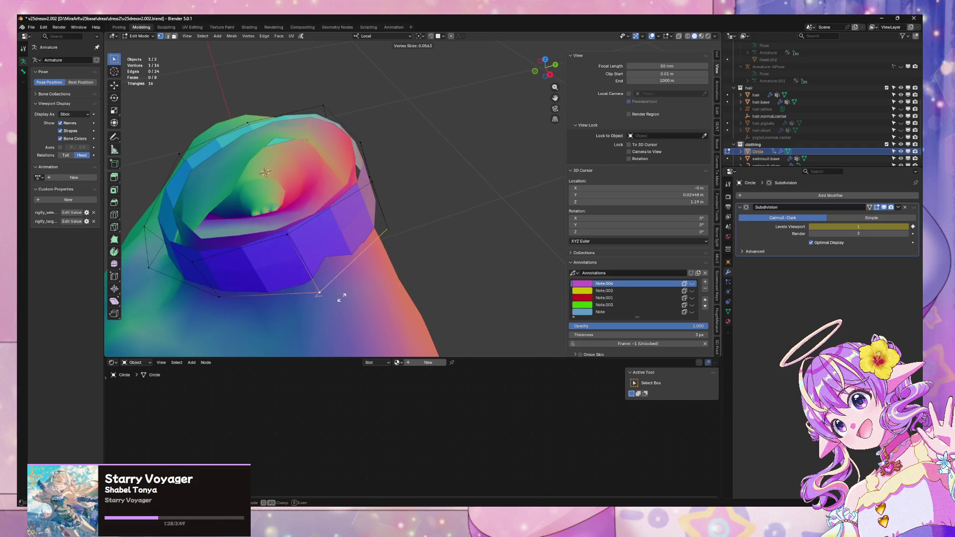
{"action": "left_click", "coordinate": [342, 297]}
{"action": "key", "text": "shift+v"}
{"action": "left_click", "coordinate": [346, 234]}
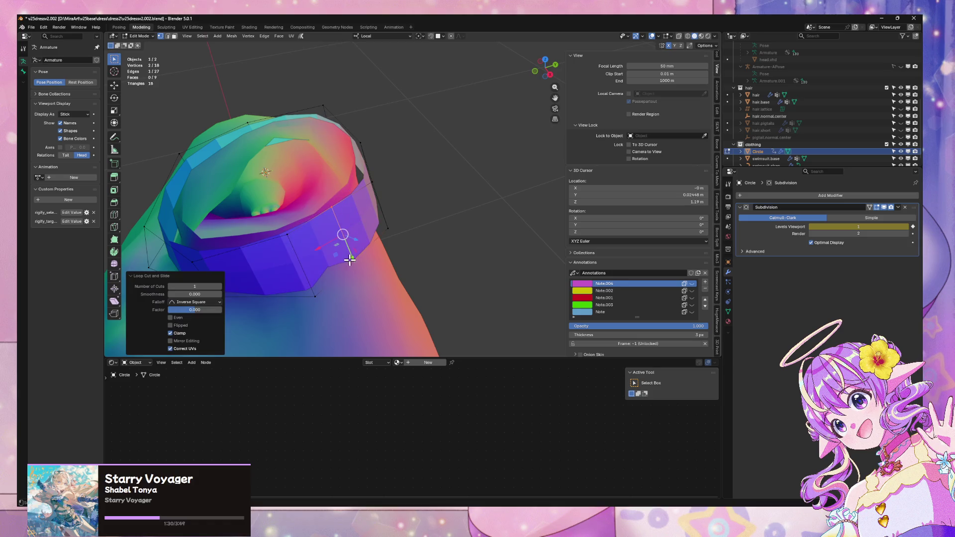
{"action": "key", "text": "ctrl+z"}
{"action": "key", "text": "g"}
{"action": "key", "text": "x"}
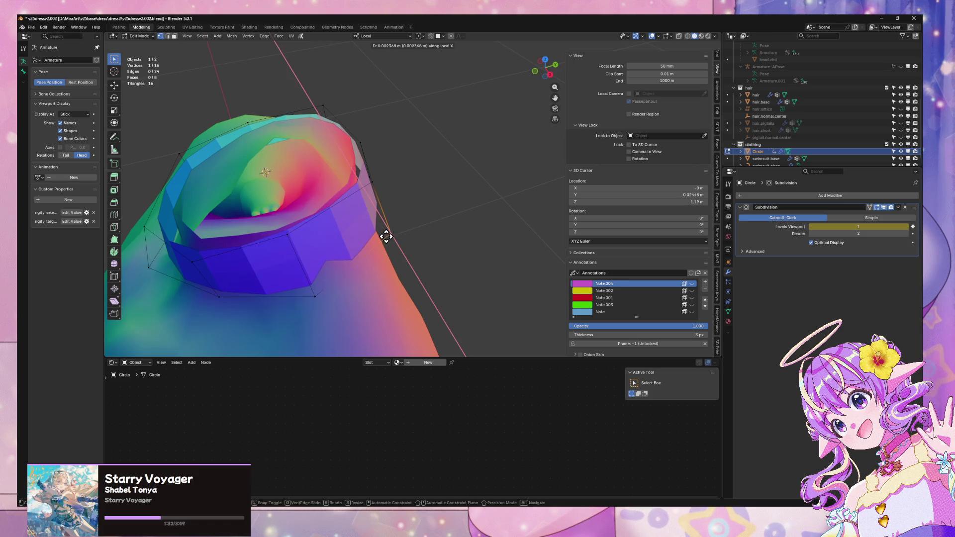
{"action": "key", "text": "x"}
{"action": "key", "text": "Escape"}
{"action": "key", "text": "shift+v"}
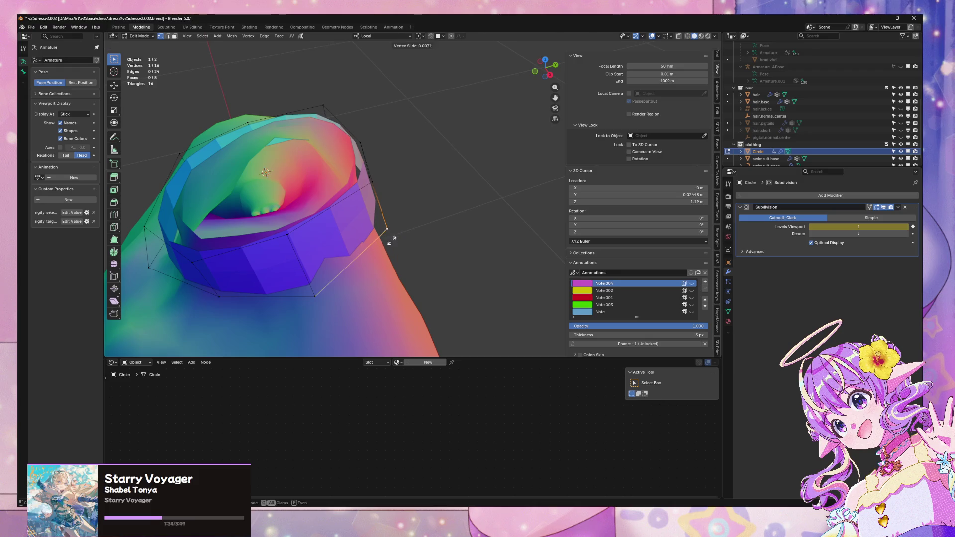
{"action": "left_click", "coordinate": [384, 242]}
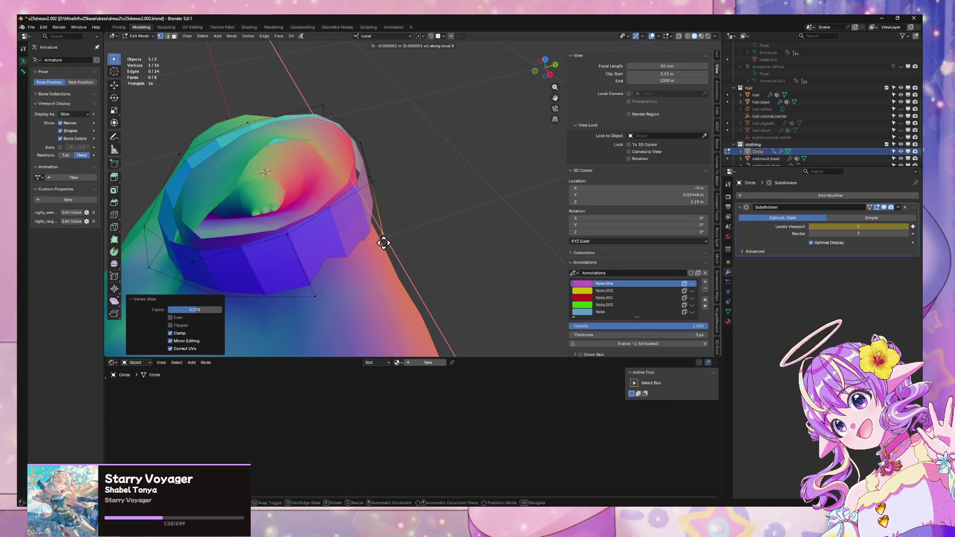
Step: Move the collar's corner vertex while keeping it flat by excluding local Z
{"action": "left_click", "coordinate": [318, 290]}
{"action": "left_click", "coordinate": [313, 294]}
{"action": "mouse_move", "coordinate": [313, 295]}
{"action": "middle_mouse_down"}
{"action": "mouse_move", "coordinate": [358, 265]}
{"action": "mouse_move", "coordinate": [372, 239]}
{"action": "mouse_move", "coordinate": [345, 212]}
{"action": "middle_mouse_up"}
{"action": "left_click", "coordinate": [403, 151]}
{"action": "key", "text": "g"}
{"action": "key", "text": "x"}
{"action": "key", "text": "Escape"}
{"action": "key", "text": "g"}
{"action": "key", "text": "shift+z"}
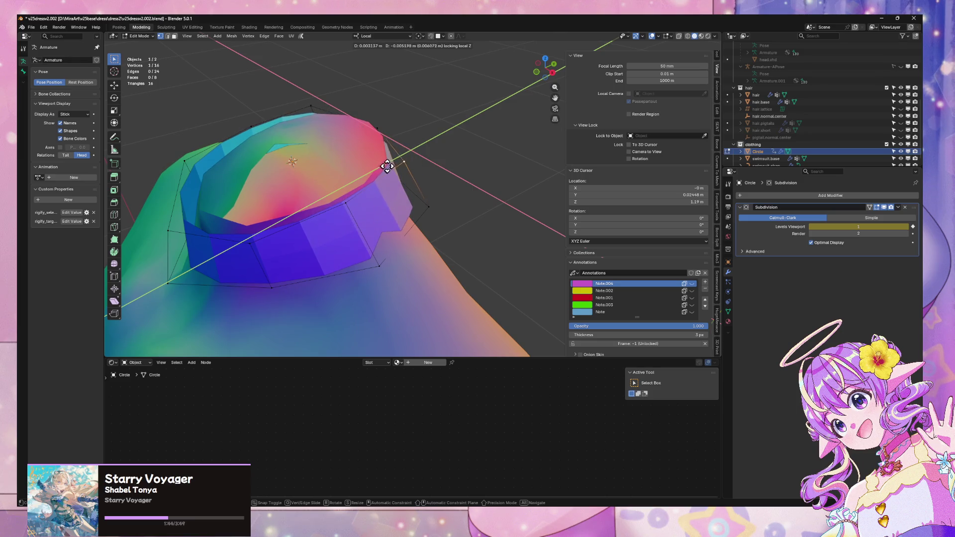
{"action": "left_click", "coordinate": [385, 160]}
Step: Slide the vertex along its edge, then move it along local X
{"action": "mouse_move", "coordinate": [384, 160]}
{"action": "middle_mouse_down"}
{"action": "mouse_move", "coordinate": [341, 144]}
{"action": "mouse_move", "coordinate": [412, 181]}
{"action": "mouse_move", "coordinate": [410, 171]}
{"action": "middle_mouse_up"}
{"action": "key", "text": "g"}
{"action": "key", "text": "g"}
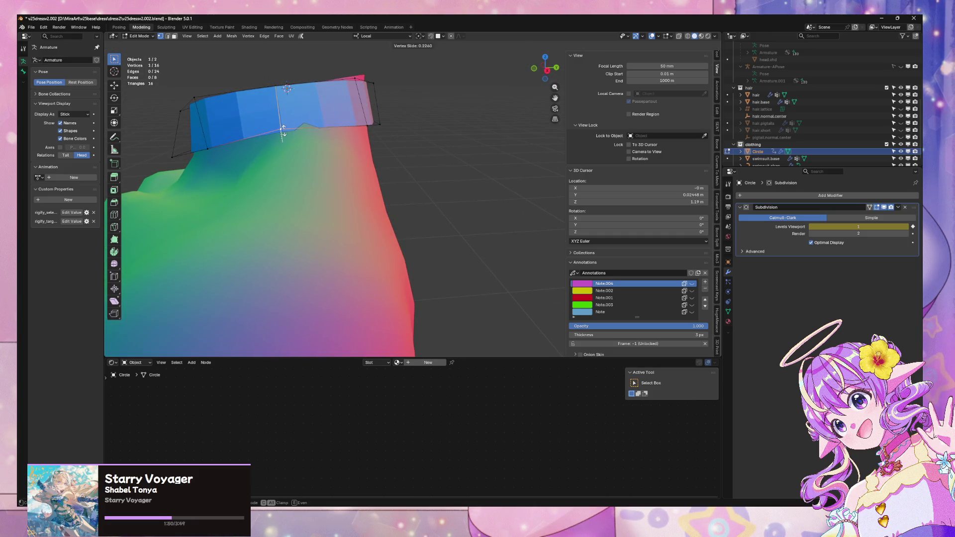
{"action": "left_click", "coordinate": [286, 137]}
{"action": "key", "text": "g"}
{"action": "key", "text": "x"}
{"action": "mouse_move", "coordinate": [312, 136]}
{"action": "middle_mouse_down", "text": "alt"}
{"action": "mouse_move", "coordinate": [356, 143]}
{"action": "mouse_move", "coordinate": [352, 198]}
{"action": "middle_mouse_up", "text": "alt"}
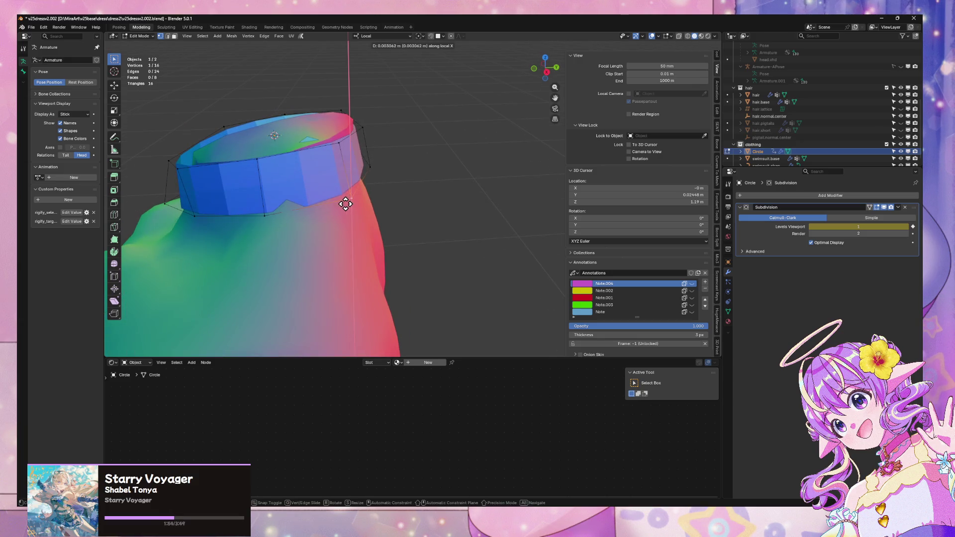
{"action": "left_click", "coordinate": [345, 204]}
{"action": "key", "text": "alt+Tab"}
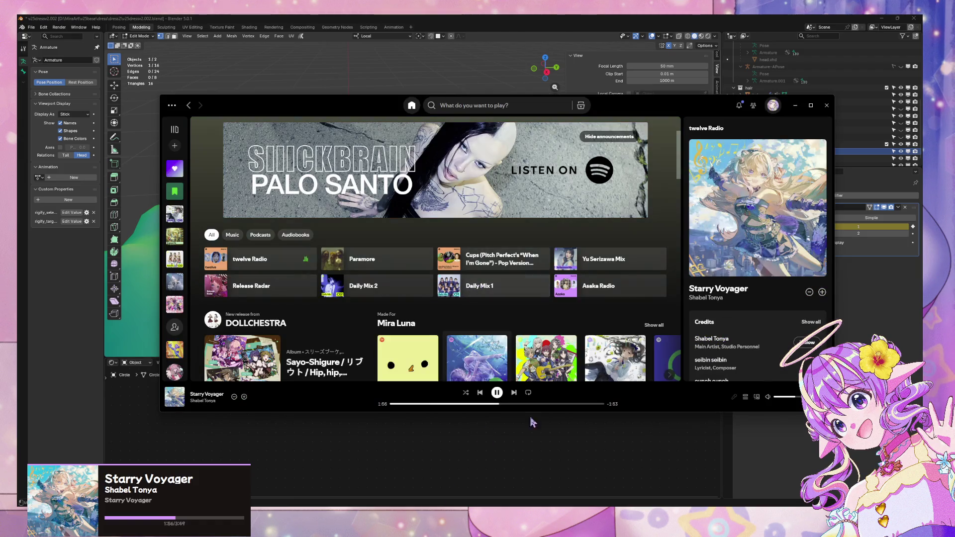
Step: Open the current track's artist page in Spotify, scroll its discography, and return to Blender
{"action": "scroll", "coordinate": [709, 354], "scroll_direction": "down", "scroll_amount": 3}
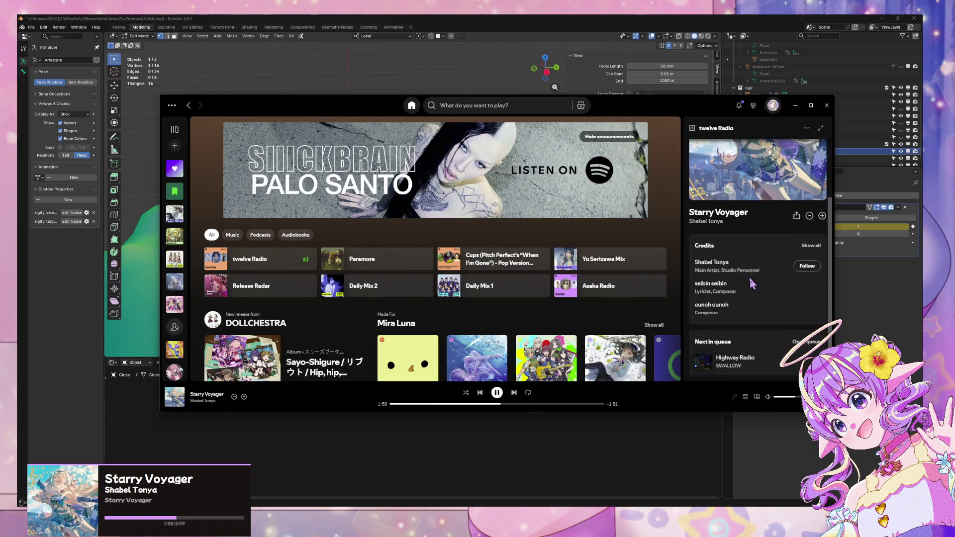
{"action": "left_click", "coordinate": [701, 222]}
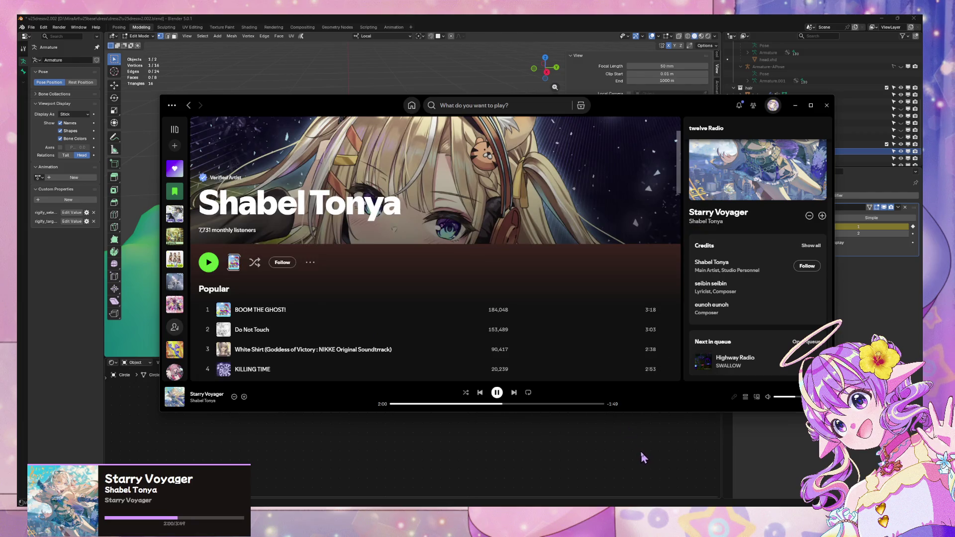
{"action": "scroll", "coordinate": [492, 237], "scroll_direction": "down", "scroll_amount": 5}
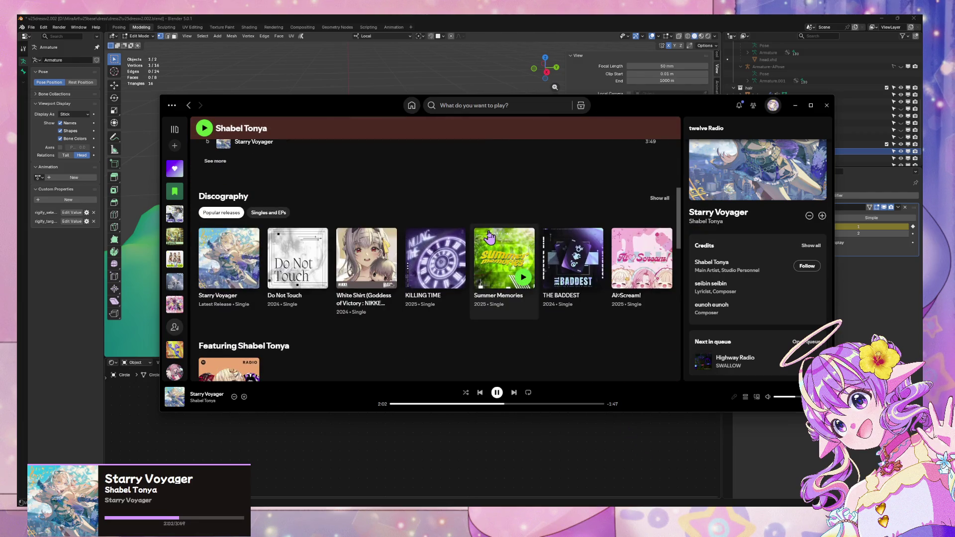
{"action": "left_click", "coordinate": [507, 454]}
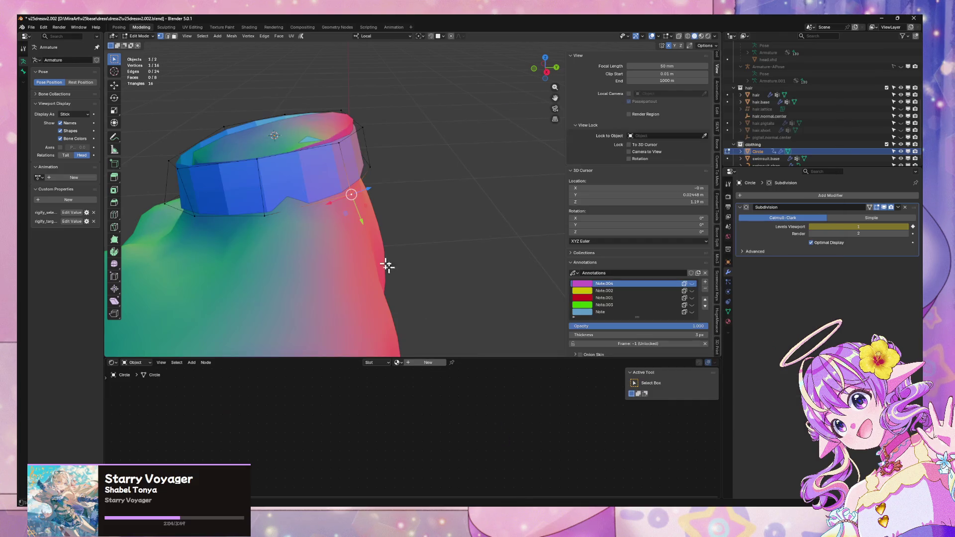
Step: Move one collar vertex inward along local Y, then another along local X
{"action": "middle_click_drag", "start_coordinate": [344, 178], "coordinate": [381, 186]}
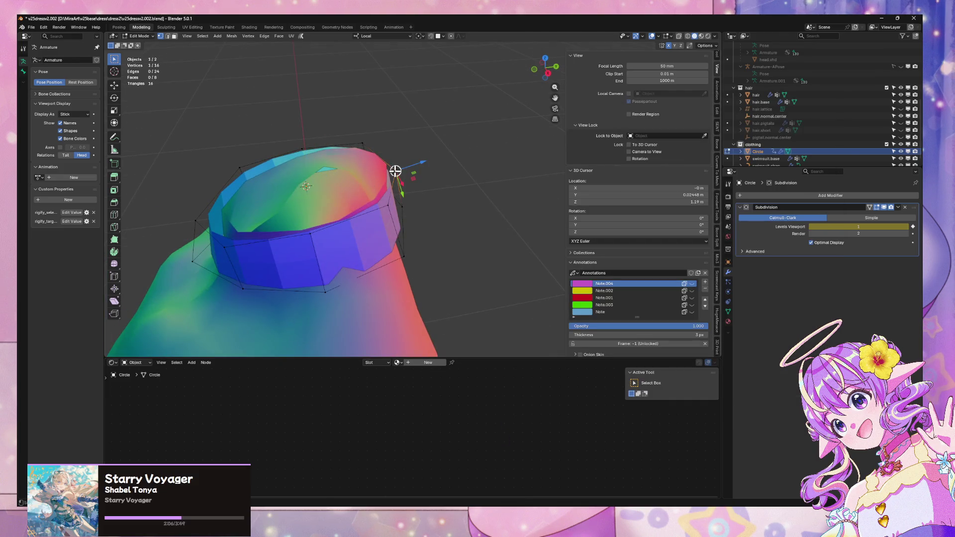
{"action": "key", "text": "g"}
{"action": "key", "text": "y"}
{"action": "left_click", "coordinate": [396, 170]}
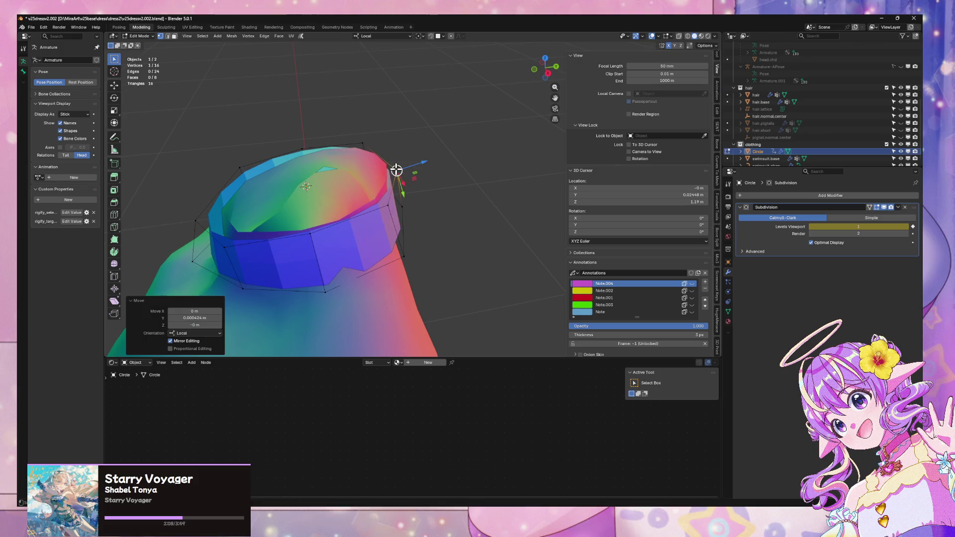
{"action": "left_click", "coordinate": [354, 282]}
{"action": "key", "text": "g"}
{"action": "key", "text": "y"}
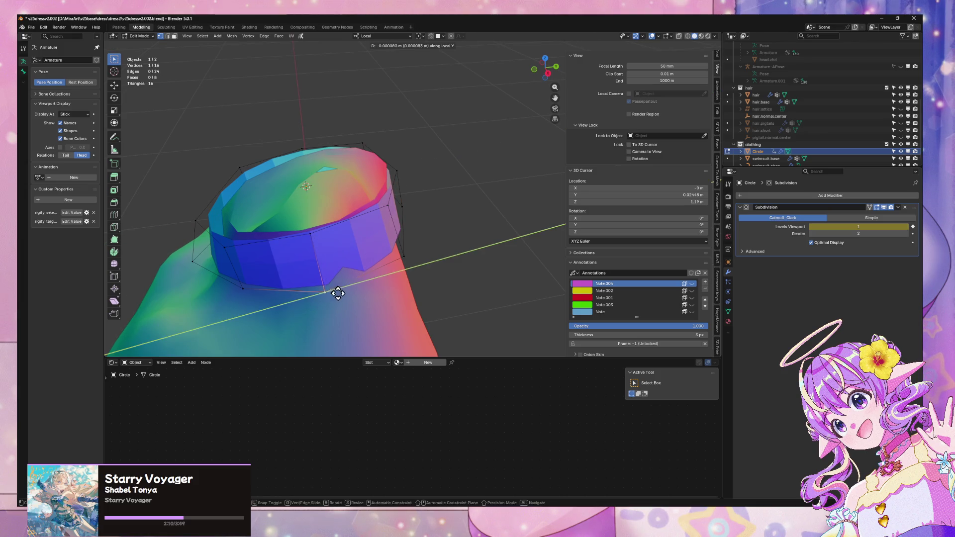
{"action": "key", "text": "x"}
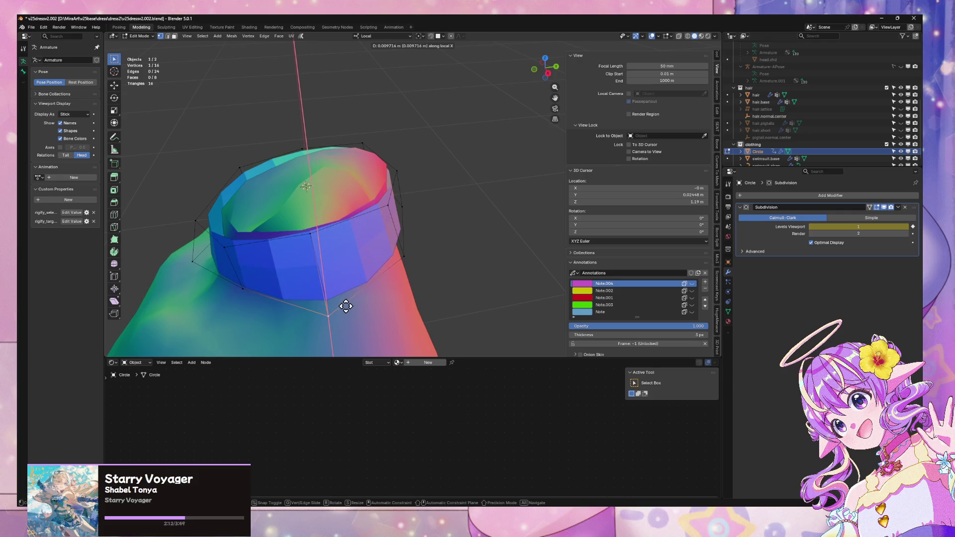
{"action": "left_click", "coordinate": [342, 302]}
Step: Slide two collar vertices along their edges
{"action": "key", "text": "g"}
{"action": "key", "text": "g"}
{"action": "left_click", "coordinate": [344, 292]}
{"action": "mouse_move", "coordinate": [344, 292]}
{"action": "middle_mouse_down"}
{"action": "mouse_move", "coordinate": [364, 269]}
{"action": "mouse_move", "coordinate": [345, 243]}
{"action": "middle_mouse_up"}
{"action": "left_click", "coordinate": [287, 231]}
{"action": "key", "text": "g"}
{"action": "key", "text": "g"}
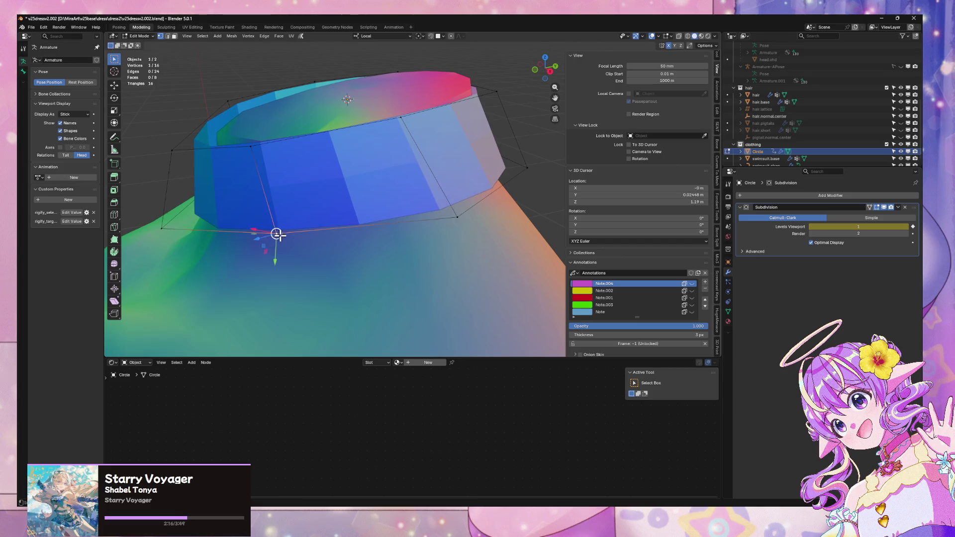
{"action": "left_click", "coordinate": [299, 242]}
Step: Nudge a left-side and a right-side collar vertex inward along local Y
{"action": "left_click", "coordinate": [256, 155]}
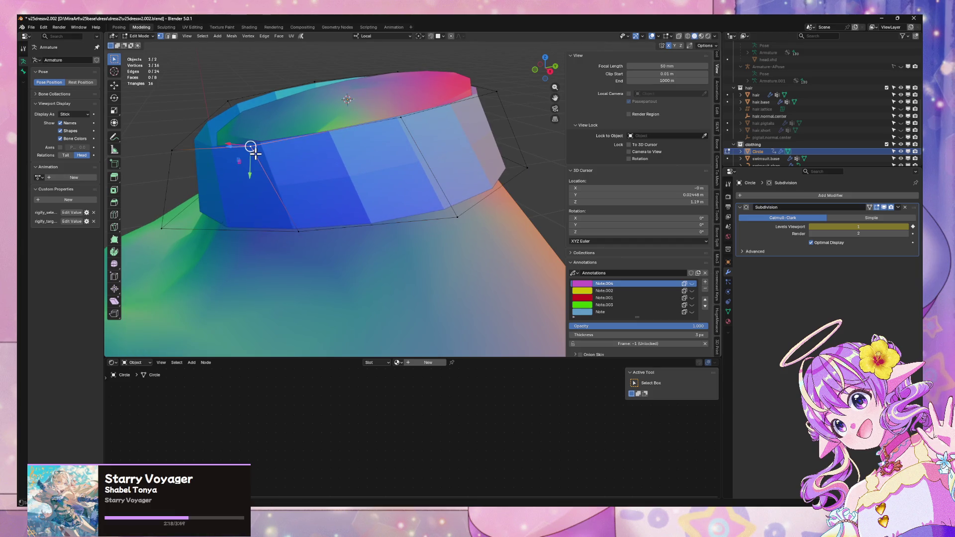
{"action": "left_click", "coordinate": [167, 148]}
{"action": "key", "text": "g"}
{"action": "key", "text": "y"}
{"action": "left_click", "coordinate": [181, 142]}
{"action": "mouse_move", "coordinate": [260, 134]}
{"action": "middle_mouse_down"}
{"action": "mouse_move", "coordinate": [380, 128]}
{"action": "mouse_move", "coordinate": [498, 101]}
{"action": "mouse_move", "coordinate": [439, 134]}
{"action": "mouse_move", "coordinate": [371, 136]}
{"action": "middle_mouse_up"}
{"action": "left_click", "coordinate": [443, 222]}
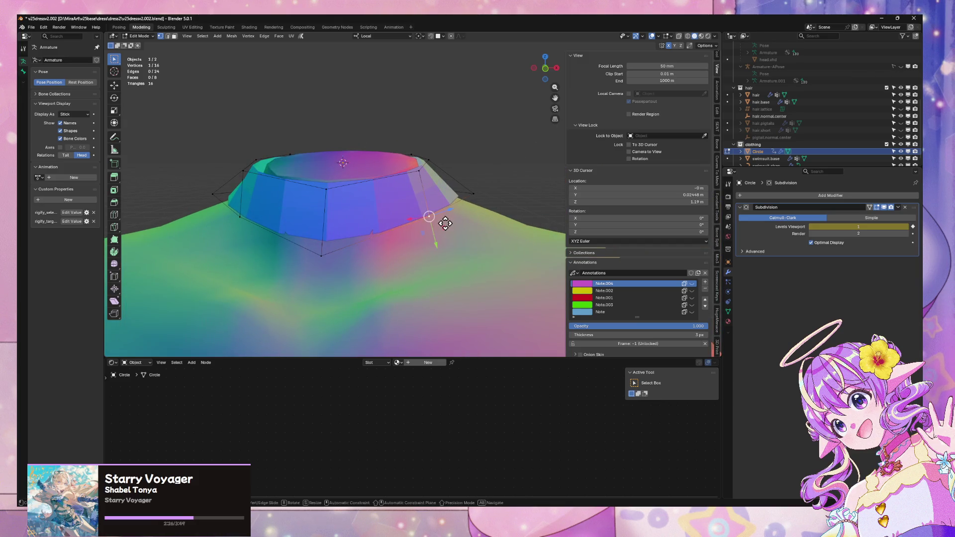
{"action": "key", "text": "g"}
{"action": "key", "text": "y"}
{"action": "left_click", "coordinate": [442, 224]}
{"action": "middle_click_drag", "start_coordinate": [442, 224], "coordinate": [442, 267]}
Step: View the collar from above and raise one collar vertex along its local Z axis
{"action": "key", "text": "a"}
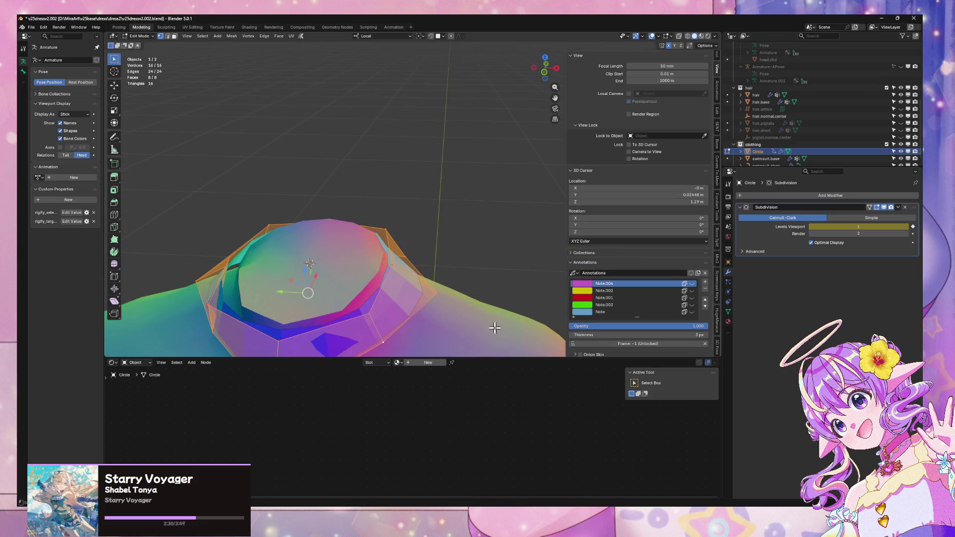
{"action": "right_click", "coordinate": [494, 328]}
{"action": "key", "text": "Escape"}
{"action": "key", "text": "Tab"}
{"action": "mouse_move", "coordinate": [492, 329]}
{"action": "middle_mouse_down"}
{"action": "mouse_move", "coordinate": [422, 259]}
{"action": "mouse_move", "coordinate": [435, 234]}
{"action": "mouse_move", "coordinate": [425, 240]}
{"action": "middle_mouse_up"}
{"action": "key", "text": "Tab"}
{"action": "middle_click_drag", "start_coordinate": [451, 270], "coordinate": [454, 275]}
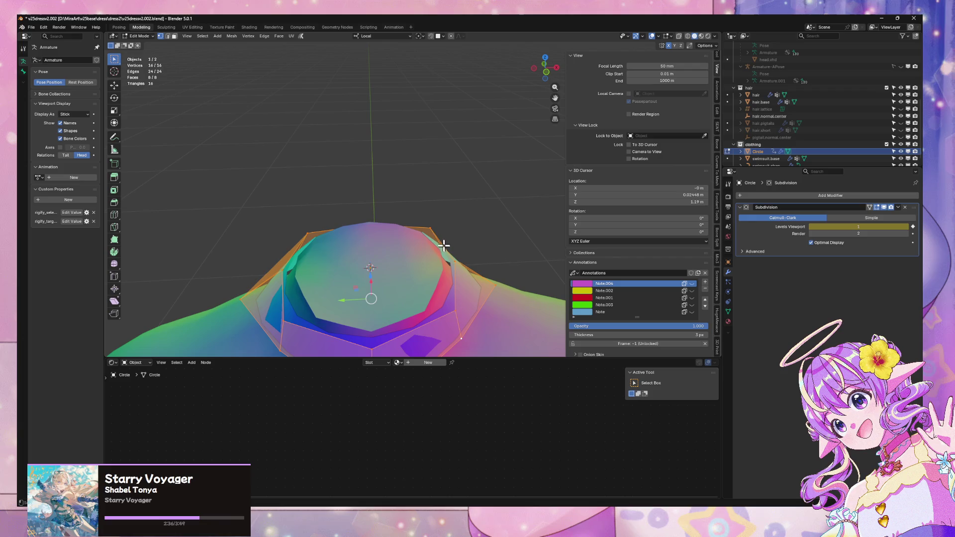
{"action": "left_click", "coordinate": [431, 229]}
{"action": "key", "text": "g"}
{"action": "key", "text": "z"}
{"action": "key", "text": "z"}
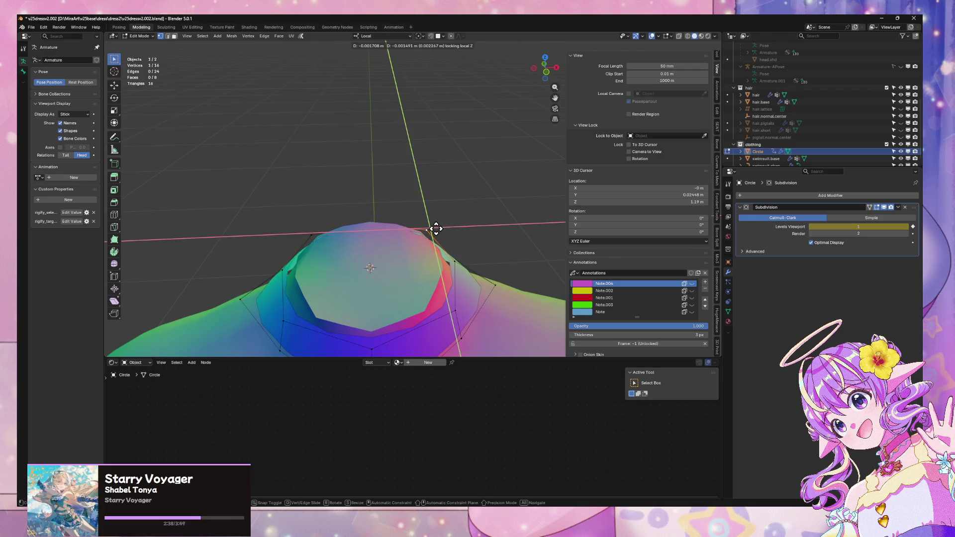
{"action": "left_click", "coordinate": [435, 226]}
Step: Shift the raised vertex and another collar vertex sideways along local X
{"action": "mouse_move", "coordinate": [432, 224]}
{"action": "middle_mouse_down"}
{"action": "mouse_move", "coordinate": [422, 213]}
{"action": "mouse_move", "coordinate": [373, 219]}
{"action": "mouse_move", "coordinate": [475, 253]}
{"action": "mouse_move", "coordinate": [445, 239]}
{"action": "mouse_move", "coordinate": [456, 219]}
{"action": "mouse_move", "coordinate": [535, 213]}
{"action": "mouse_move", "coordinate": [443, 207]}
{"action": "mouse_move", "coordinate": [427, 183]}
{"action": "mouse_move", "coordinate": [433, 216]}
{"action": "mouse_move", "coordinate": [393, 246]}
{"action": "middle_mouse_up"}
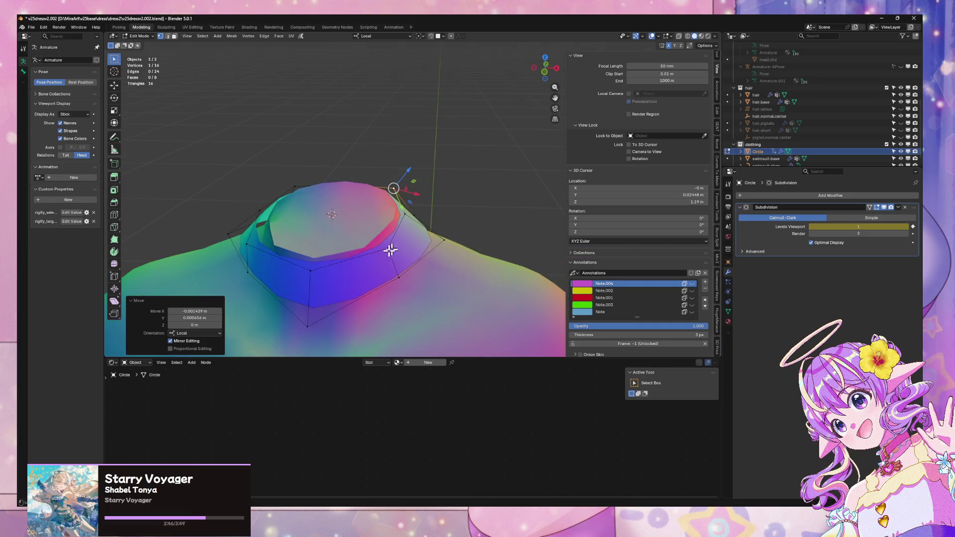
{"action": "key", "text": "g"}
{"action": "key", "text": "x"}
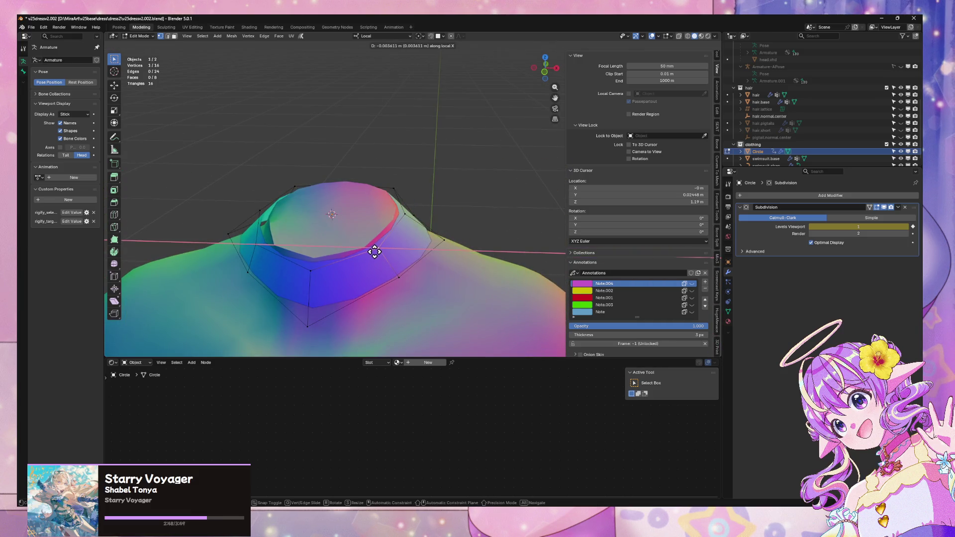
{"action": "left_click", "coordinate": [375, 253]}
{"action": "left_click", "coordinate": [412, 215]}
{"action": "key", "text": "g"}
{"action": "key", "text": "x"}
{"action": "key", "text": "Escape"}
{"action": "key", "text": "g"}
{"action": "key", "text": "x"}
{"action": "left_click", "coordinate": [407, 214]}
Step: Shift one more vertex about 2 mm along local X, then select the Circle object in Object Mode
{"action": "left_click", "coordinate": [450, 240]}
{"action": "key", "text": "g"}
{"action": "key", "text": "x"}
{"action": "left_click", "coordinate": [456, 242]}
{"action": "mouse_move", "coordinate": [453, 241]}
{"action": "middle_mouse_down"}
{"action": "mouse_move", "coordinate": [427, 220]}
{"action": "mouse_move", "coordinate": [470, 204]}
{"action": "middle_mouse_up"}
{"action": "key", "text": "Tab"}
{"action": "mouse_move", "coordinate": [474, 158]}
{"action": "middle_mouse_down"}
{"action": "mouse_move", "coordinate": [461, 203]}
{"action": "mouse_move", "coordinate": [334, 207]}
{"action": "mouse_move", "coordinate": [348, 199]}
{"action": "mouse_move", "coordinate": [434, 241]}
{"action": "mouse_move", "coordinate": [419, 211]}
{"action": "mouse_move", "coordinate": [428, 184]}
{"action": "middle_mouse_up"}
{"action": "left_click", "coordinate": [467, 189]}
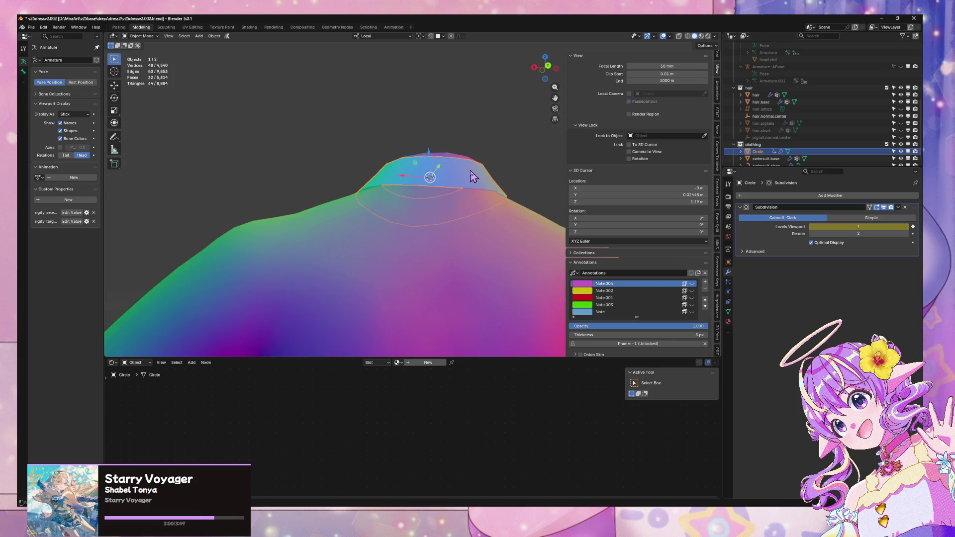
Step: Raise a front edge of the collar about 0.0027 m along Z
{"action": "key", "text": "Tab"}
{"action": "left_click", "coordinate": [451, 173]}
{"action": "key", "text": "g"}
{"action": "key", "text": "z"}
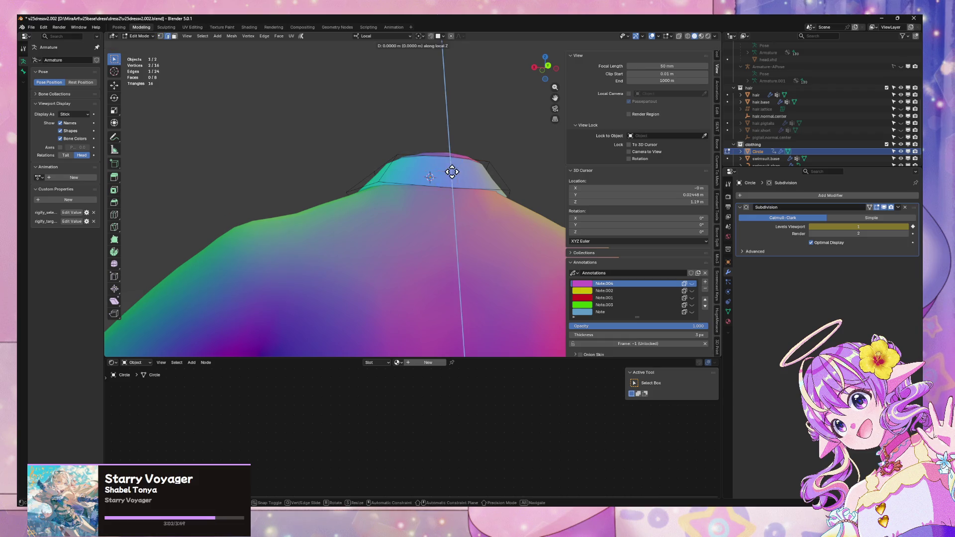
{"action": "left_click", "coordinate": [452, 167]}
{"action": "mouse_move", "coordinate": [452, 166]}
{"action": "middle_mouse_down"}
{"action": "mouse_move", "coordinate": [488, 210]}
{"action": "mouse_move", "coordinate": [323, 240]}
{"action": "mouse_move", "coordinate": [420, 239]}
{"action": "mouse_move", "coordinate": [510, 259]}
{"action": "mouse_move", "coordinate": [492, 300]}
{"action": "mouse_move", "coordinate": [497, 273]}
{"action": "middle_mouse_up"}
Step: Leave local view and check how the collar fits around the neck
{"action": "key", "text": "KP_Divide"}
{"action": "scroll", "coordinate": [487, 255], "scroll_direction": "up", "scroll_amount": 10}
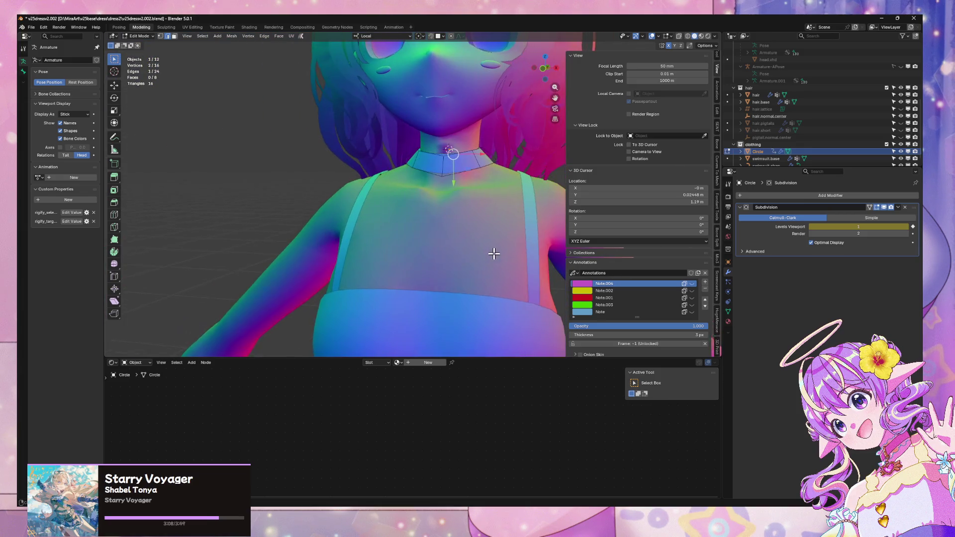
{"action": "mouse_move", "coordinate": [488, 230]}
{"action": "middle_mouse_down"}
{"action": "mouse_move", "coordinate": [454, 188]}
{"action": "mouse_move", "coordinate": [404, 236]}
{"action": "middle_mouse_up"}
{"action": "key", "text": "Tab"}
{"action": "key", "text": "Tab"}
{"action": "key", "text": "Tab"}
{"action": "key", "text": "g"}
{"action": "key", "text": "z"}
{"action": "key", "text": "z"}
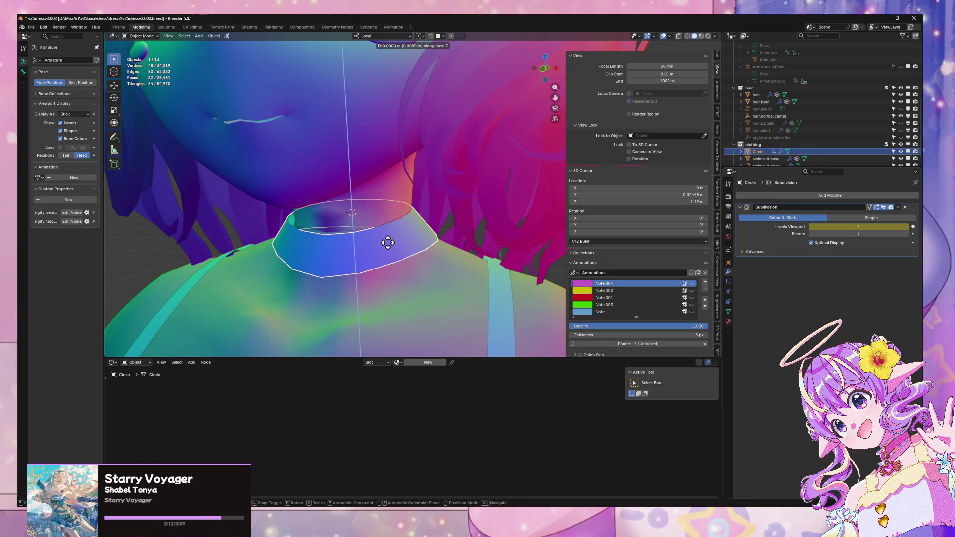
{"action": "key", "text": "Escape"}
{"action": "key", "text": "Tab"}
{"action": "scroll", "coordinate": [393, 239], "scroll_direction": "down", "scroll_amount": 4}
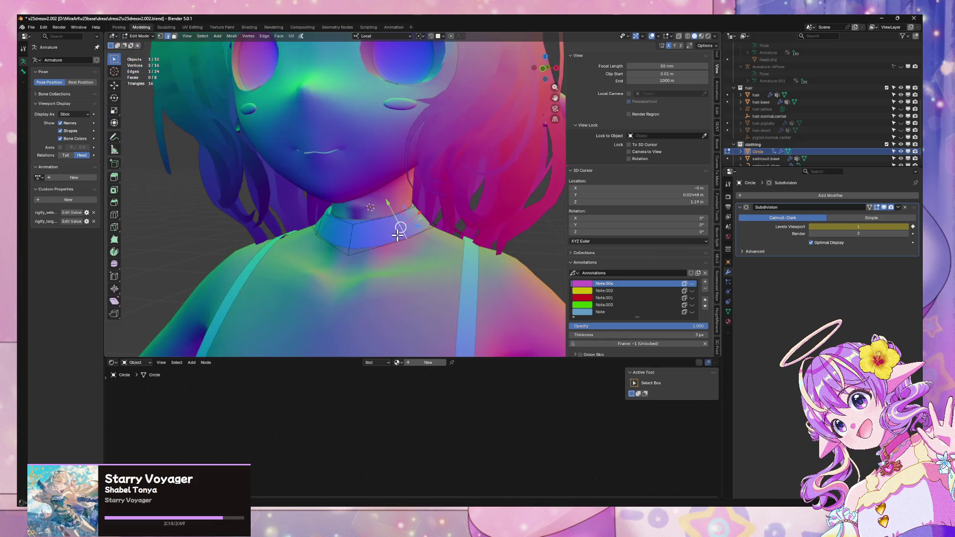
{"action": "scroll", "coordinate": [398, 236], "scroll_direction": "down", "scroll_amount": 3}
{"action": "scroll", "coordinate": [454, 227], "scroll_direction": "up", "scroll_amount": 2}
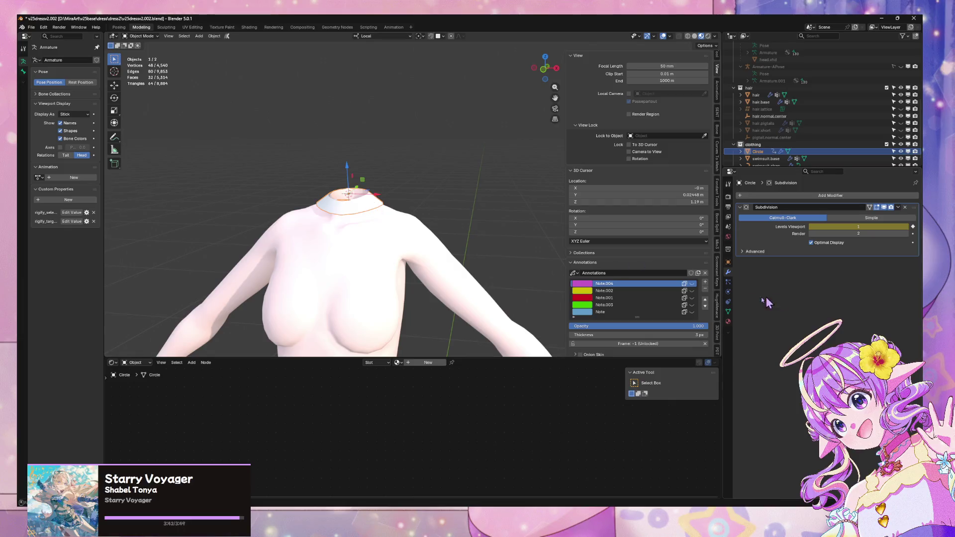
Step: Assign the swimsuit material to the collar, found by searching 'sw'
{"action": "left_click", "coordinate": [728, 321]}
{"action": "left_click", "coordinate": [741, 324]}
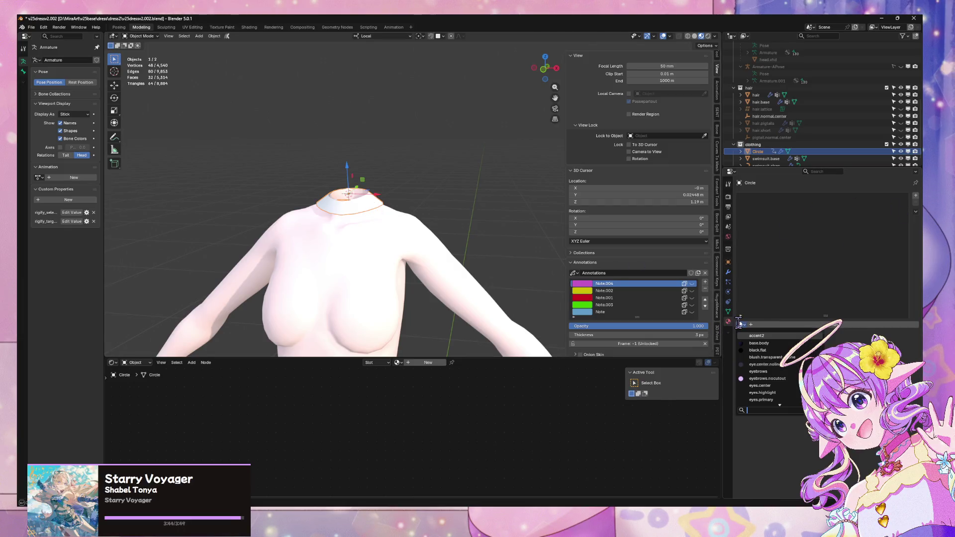
{"action": "type", "text": "sw"}
{"action": "left_click", "coordinate": [770, 337]}
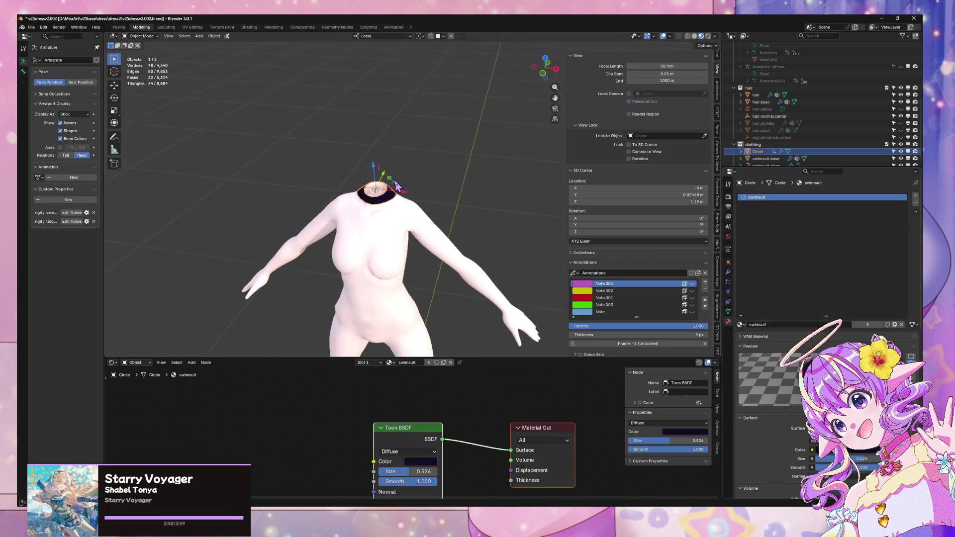
Step: Leave local view and inspect the whole character, chin, collar and back
{"action": "key", "text": "KP_Divide"}
{"action": "scroll", "coordinate": [395, 182], "scroll_direction": "up", "scroll_amount": 5}
{"action": "mouse_move", "coordinate": [398, 182]}
{"action": "middle_mouse_down"}
{"action": "mouse_move", "coordinate": [430, 172]}
{"action": "mouse_move", "coordinate": [395, 155]}
{"action": "mouse_move", "coordinate": [365, 159]}
{"action": "mouse_move", "coordinate": [315, 118]}
{"action": "mouse_move", "coordinate": [309, 184]}
{"action": "middle_mouse_up"}
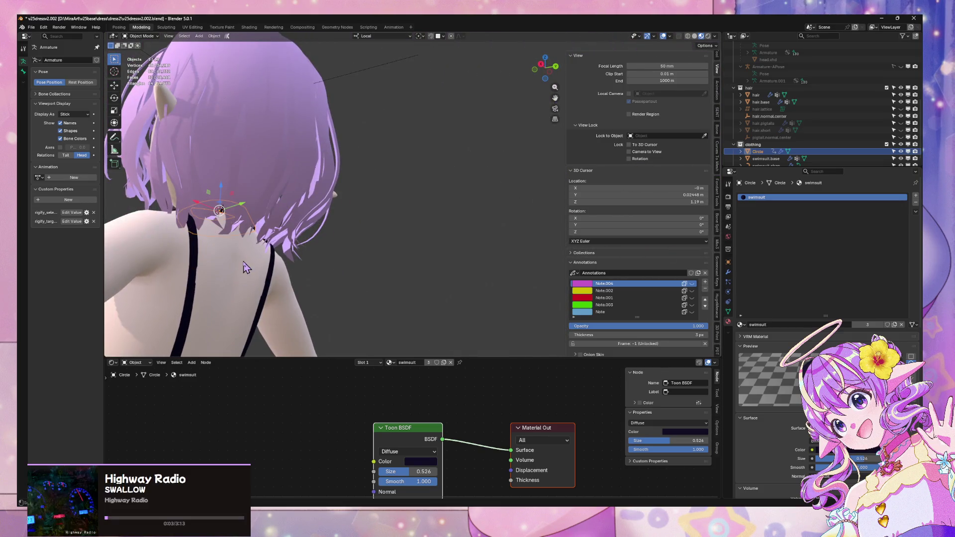
{"action": "left_click", "coordinate": [201, 268]}
{"action": "middle_click_drag", "start_coordinate": [201, 269], "coordinate": [341, 214]}
{"action": "key", "text": "Tab"}
{"action": "key", "text": "Tab"}
{"action": "left_click", "coordinate": [376, 216]}
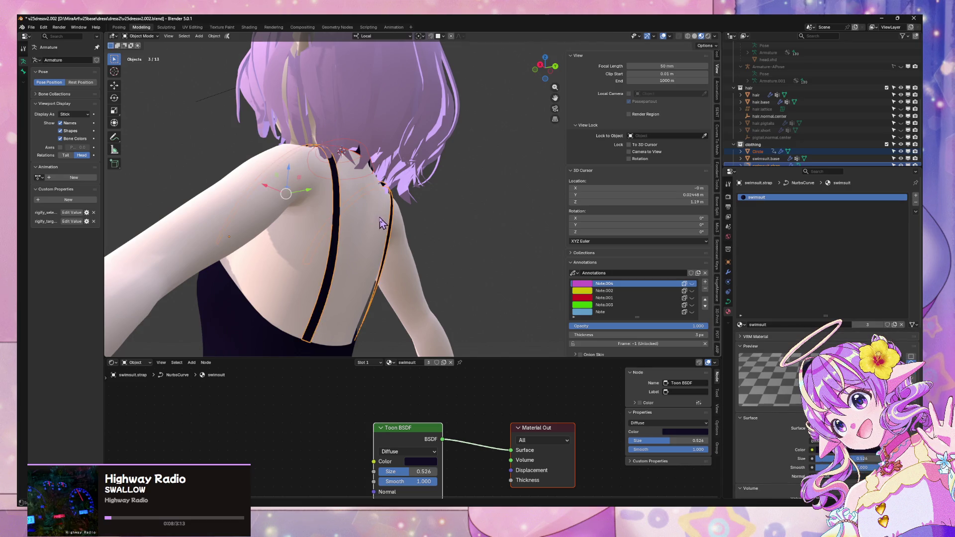
{"action": "left_click", "coordinate": [340, 215], "text": "shift"}
{"action": "left_click", "coordinate": [370, 153], "text": "shift"}
{"action": "left_click", "coordinate": [360, 157], "text": "shift"}
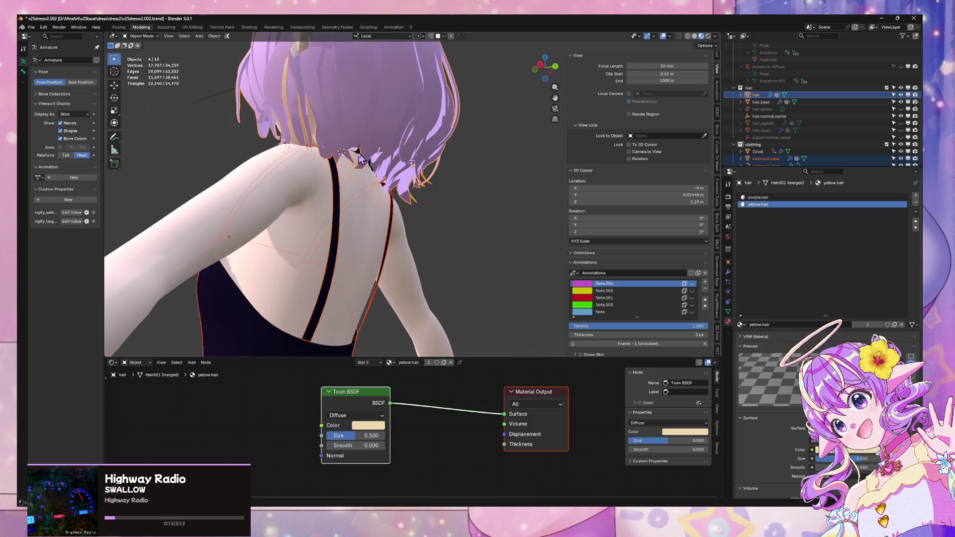
{"action": "mouse_move", "coordinate": [350, 179]}
{"action": "middle_mouse_down"}
{"action": "mouse_move", "coordinate": [426, 202]}
{"action": "mouse_move", "coordinate": [442, 234]}
{"action": "middle_mouse_up"}
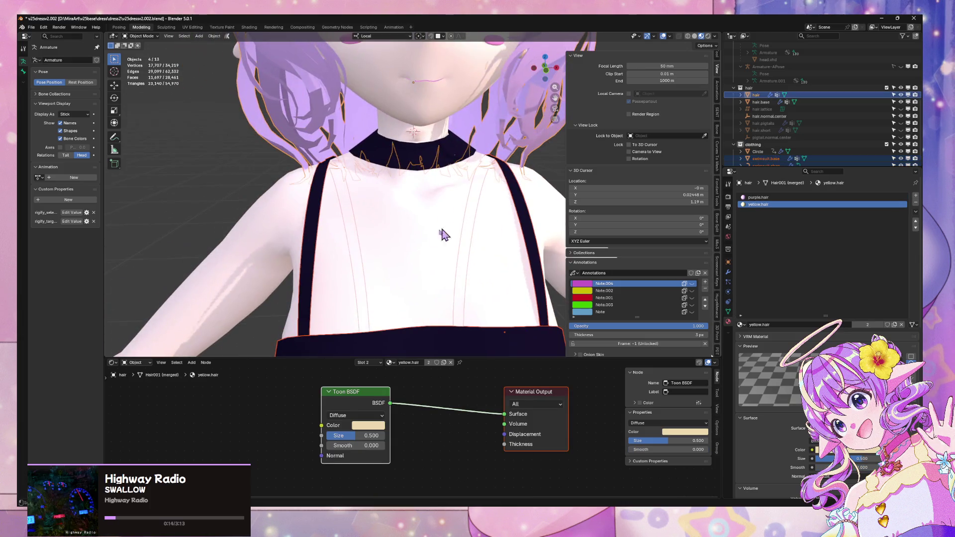
{"action": "left_click", "coordinate": [386, 151]}
{"action": "left_click", "coordinate": [324, 232], "text": "shift"}
{"action": "left_click", "coordinate": [324, 232], "text": "shift"}
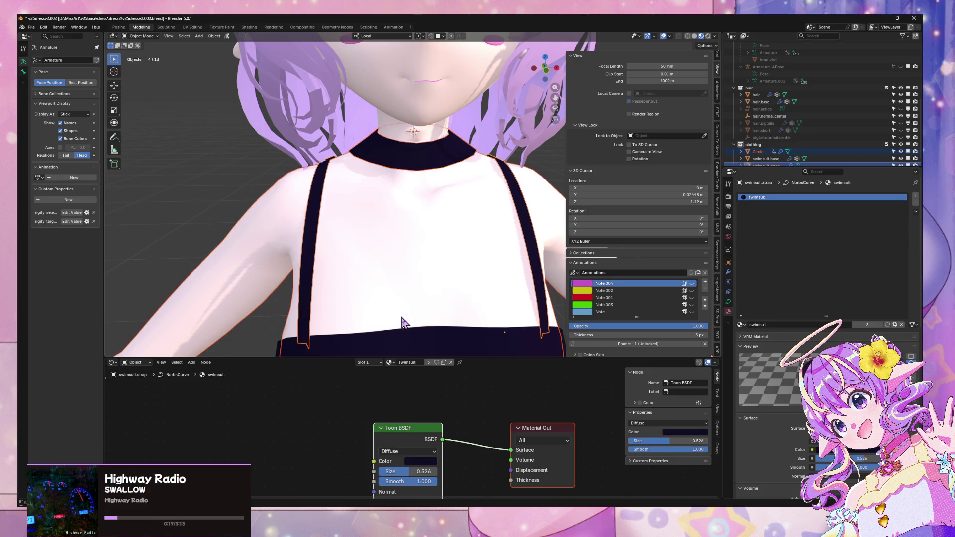
{"action": "left_click", "coordinate": [405, 341], "text": "shift"}
{"action": "mouse_move", "coordinate": [405, 341]}
{"action": "middle_mouse_down"}
{"action": "mouse_move", "coordinate": [399, 238]}
{"action": "mouse_move", "coordinate": [382, 271]}
{"action": "mouse_move", "coordinate": [307, 234]}
{"action": "middle_mouse_up"}
{"action": "key", "text": "KP_Divide"}
{"action": "scroll", "coordinate": [383, 271], "scroll_direction": "up", "scroll_amount": 3}
{"action": "scroll", "coordinate": [307, 234], "scroll_direction": "up", "scroll_amount": 5}
{"action": "mouse_move", "coordinate": [384, 136]}
{"action": "middle_mouse_down"}
{"action": "mouse_move", "coordinate": [512, 177]}
{"action": "mouse_move", "coordinate": [547, 206]}
{"action": "mouse_move", "coordinate": [477, 199]}
{"action": "mouse_move", "coordinate": [389, 158]}
{"action": "mouse_move", "coordinate": [504, 141]}
{"action": "mouse_move", "coordinate": [541, 151]}
{"action": "middle_mouse_up"}
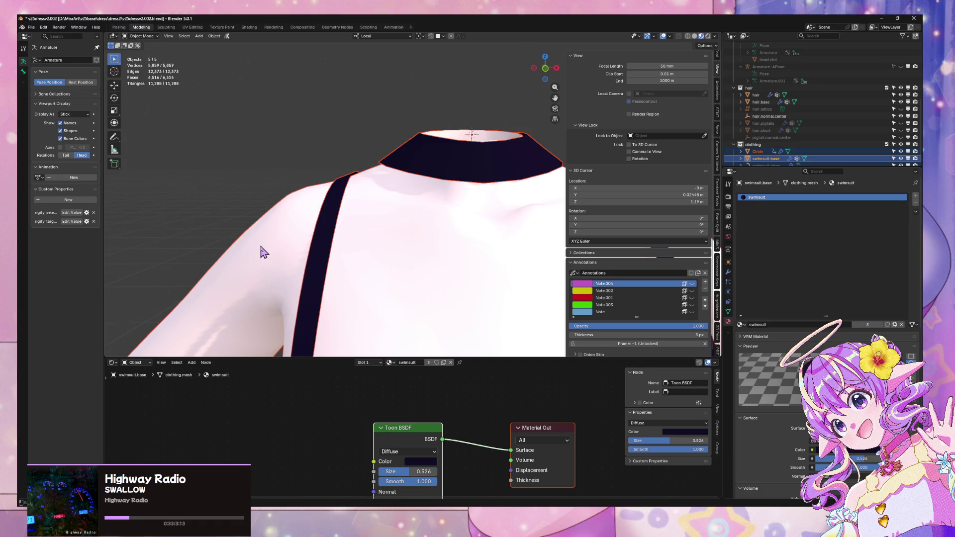
{"action": "mouse_move", "coordinate": [376, 245]}
{"action": "middle_mouse_down"}
{"action": "mouse_move", "coordinate": [390, 241]}
{"action": "mouse_move", "coordinate": [279, 247]}
{"action": "mouse_move", "coordinate": [142, 230]}
{"action": "mouse_move", "coordinate": [458, 212]}
{"action": "mouse_move", "coordinate": [550, 186]}
{"action": "mouse_move", "coordinate": [516, 150]}
{"action": "mouse_move", "coordinate": [330, 143]}
{"action": "mouse_move", "coordinate": [495, 150]}
{"action": "middle_mouse_up"}
{"action": "key", "text": "KP_Divide"}
{"action": "key", "text": "alt+a"}
{"action": "scroll", "coordinate": [517, 153], "scroll_direction": "down", "scroll_amount": 5}
{"action": "key", "text": "KP_1"}
{"action": "scroll", "coordinate": [502, 154], "scroll_direction": "down", "scroll_amount": 2}
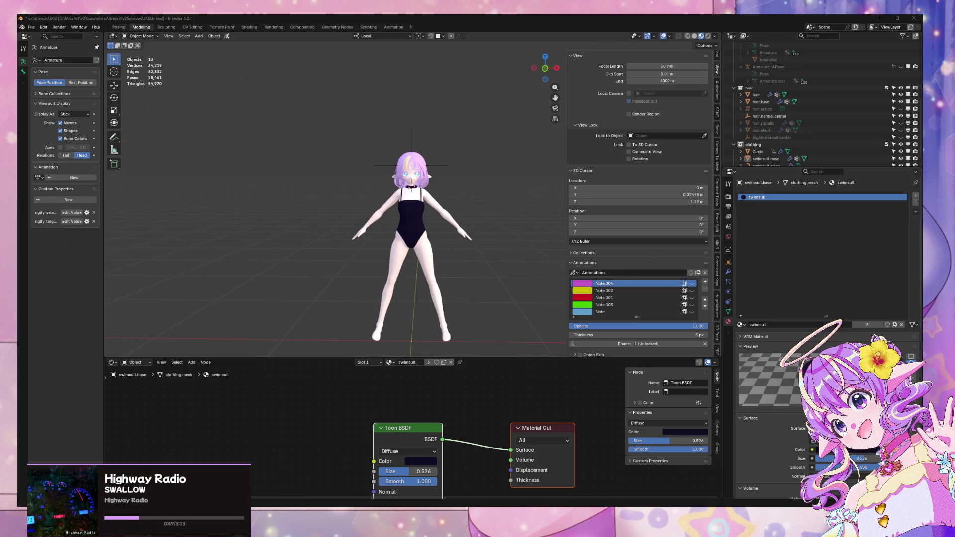
Step: Save the blend file with Ctrl+S and switch to the front view
{"action": "scroll", "coordinate": [517, 216], "scroll_direction": "up", "scroll_amount": 5}
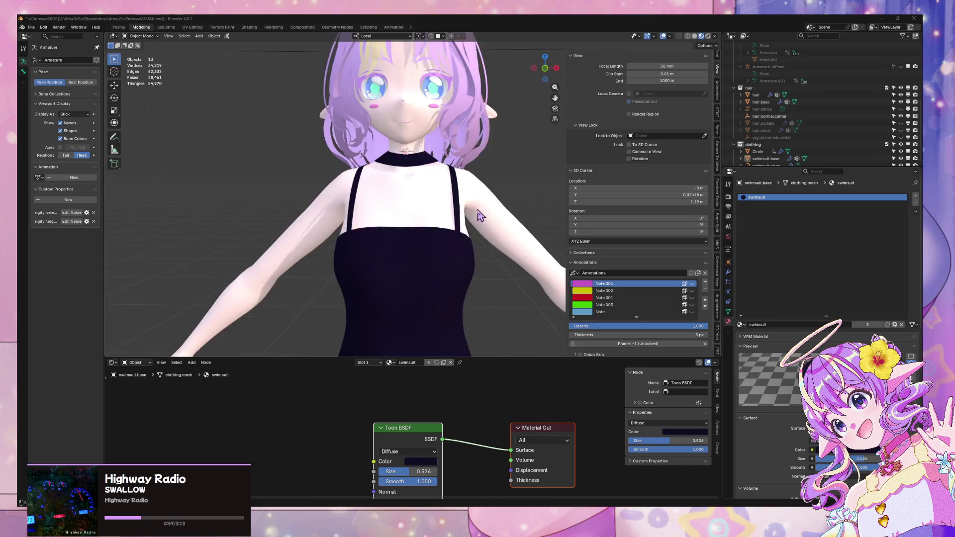
{"action": "middle_click_drag", "start_coordinate": [517, 217], "coordinate": [402, 220]}
{"action": "middle_click_drag", "start_coordinate": [429, 254], "coordinate": [299, 171]}
{"action": "key", "text": "ctrl+s"}
{"action": "key", "text": "KP_1"}
Step: Zoom in around the neck and select the Circle collar object
{"action": "scroll", "coordinate": [378, 120], "scroll_direction": "up", "scroll_amount": 3}
{"action": "mouse_move", "coordinate": [378, 119]}
{"action": "middle_mouse_down"}
{"action": "mouse_move", "coordinate": [358, 149]}
{"action": "mouse_move", "coordinate": [536, 155]}
{"action": "mouse_move", "coordinate": [321, 158]}
{"action": "mouse_move", "coordinate": [383, 159]}
{"action": "middle_mouse_up"}
{"action": "scroll", "coordinate": [346, 164], "scroll_direction": "up", "scroll_amount": 4}
{"action": "scroll", "coordinate": [346, 164], "scroll_direction": "down", "scroll_amount": 6}
{"action": "scroll", "coordinate": [432, 155], "scroll_direction": "down", "scroll_amount": 4}
{"action": "scroll", "coordinate": [305, 156], "scroll_direction": "up", "scroll_amount": 6}
{"action": "scroll", "coordinate": [304, 150], "scroll_direction": "down", "scroll_amount": 5}
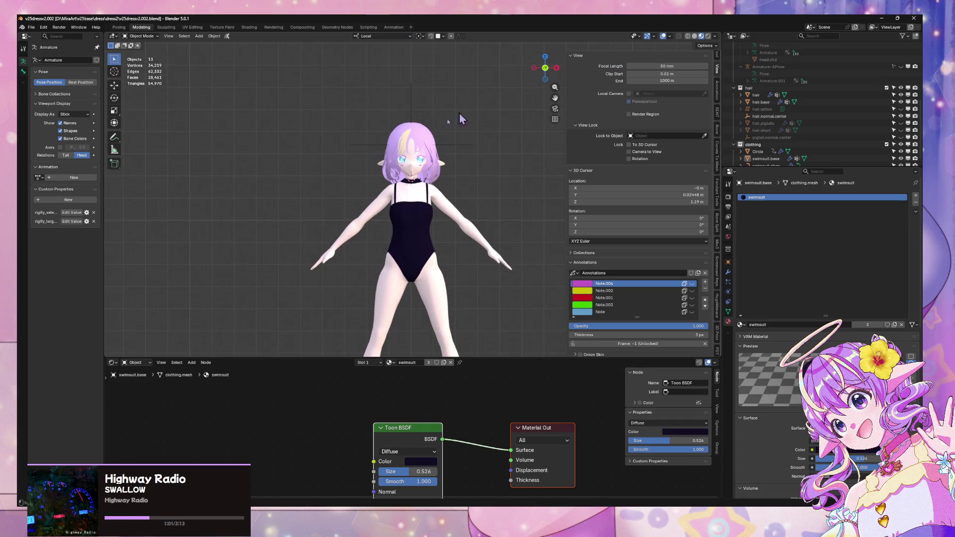
{"action": "scroll", "coordinate": [332, 196], "scroll_direction": "up", "scroll_amount": 5}
{"action": "scroll", "coordinate": [359, 197], "scroll_direction": "up", "scroll_amount": 3}
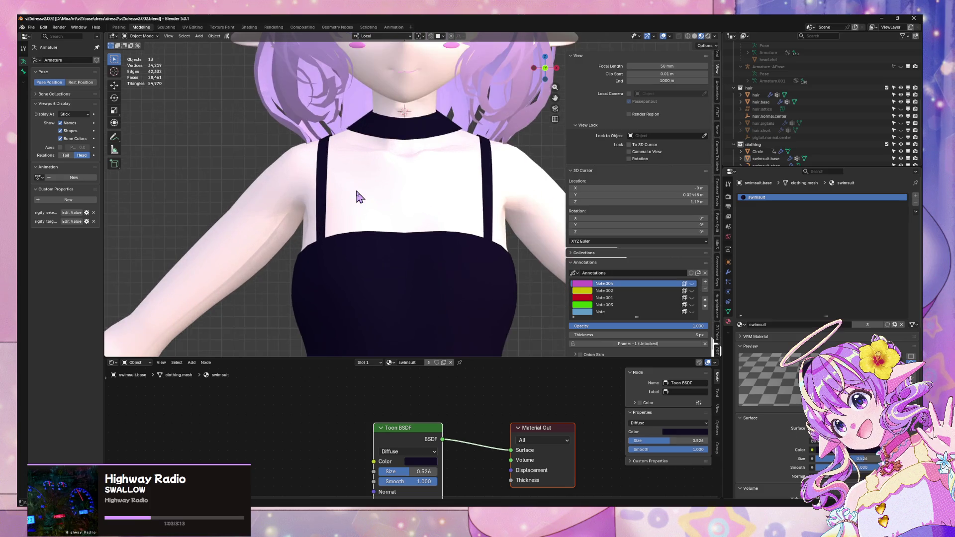
{"action": "left_click", "coordinate": [439, 133]}
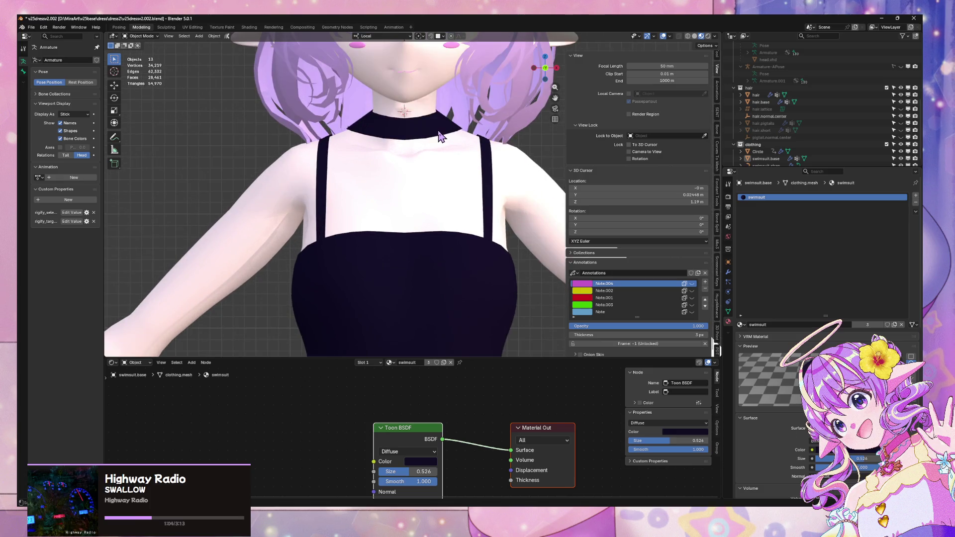
{"action": "left_click", "coordinate": [729, 272]}
{"action": "left_click", "coordinate": [906, 226]}
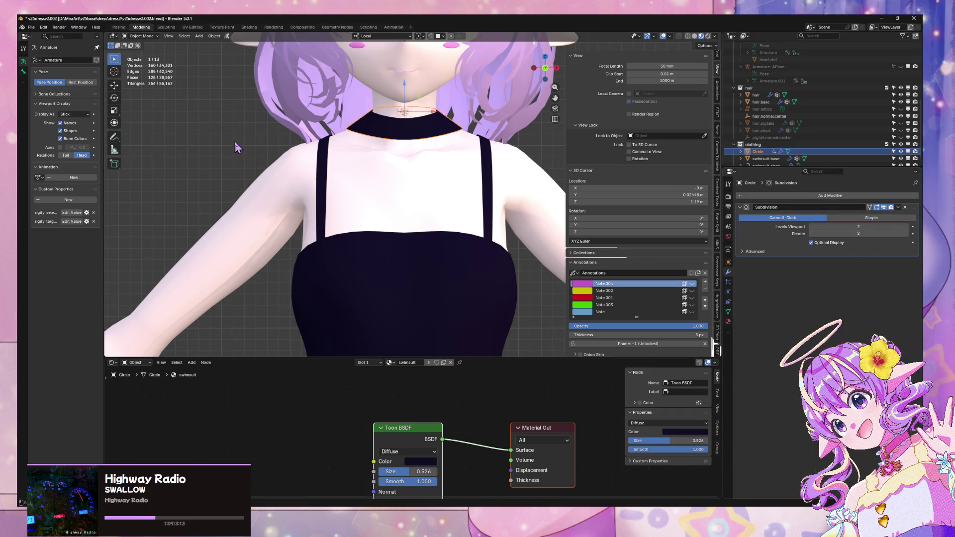
{"action": "left_click", "coordinate": [196, 154]}
{"action": "scroll", "coordinate": [196, 155], "scroll_direction": "down", "scroll_amount": 5}
{"action": "mouse_move", "coordinate": [192, 160]}
{"action": "middle_mouse_down"}
{"action": "mouse_move", "coordinate": [637, 128]}
{"action": "mouse_move", "coordinate": [194, 211]}
{"action": "mouse_move", "coordinate": [214, 171]}
{"action": "mouse_move", "coordinate": [187, 155]}
{"action": "mouse_move", "coordinate": [197, 179]}
{"action": "middle_mouse_up"}
{"action": "scroll", "coordinate": [191, 166], "scroll_direction": "down", "scroll_amount": 5}
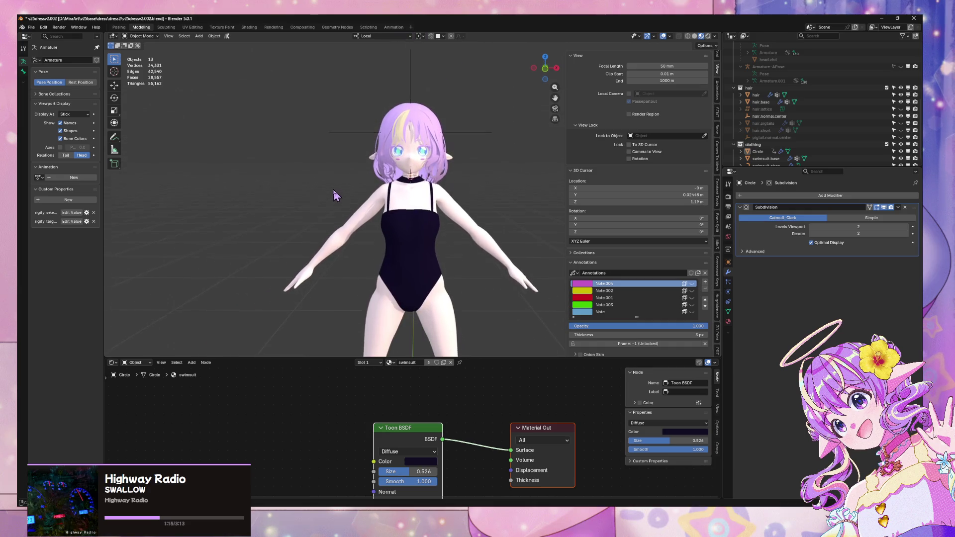
{"action": "scroll", "coordinate": [327, 187], "scroll_direction": "down", "scroll_amount": 3}
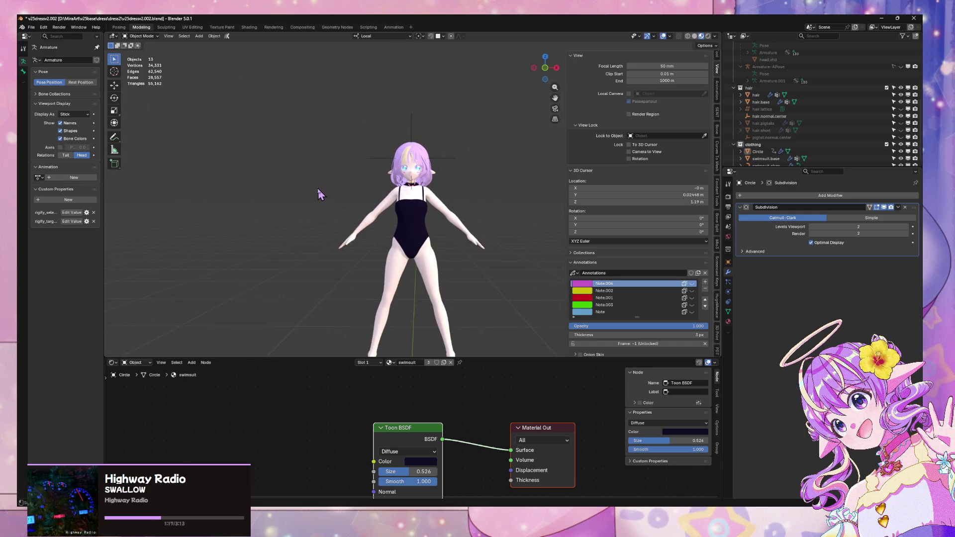
{"action": "scroll", "coordinate": [319, 194], "scroll_direction": "up", "scroll_amount": 8}
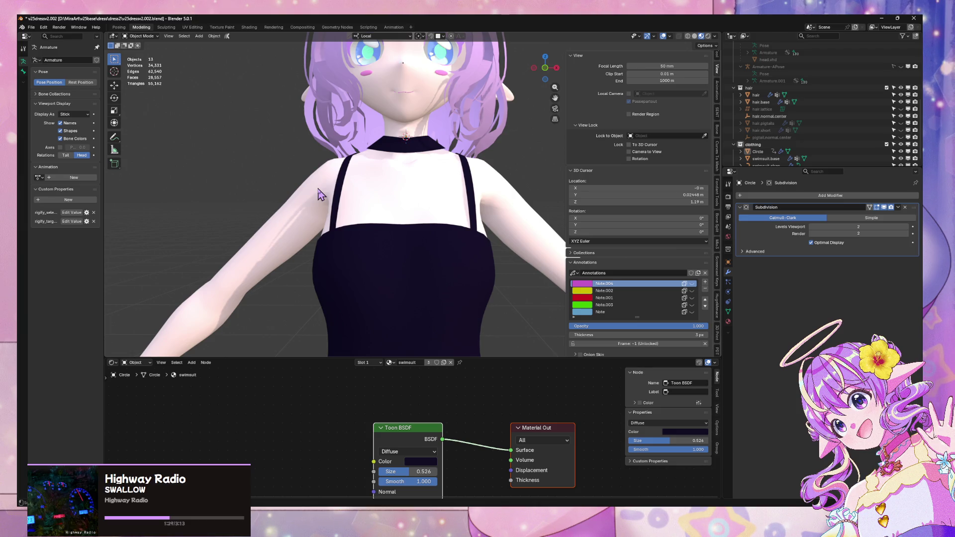
{"action": "mouse_move", "coordinate": [315, 198]}
{"action": "middle_mouse_down"}
{"action": "mouse_move", "coordinate": [250, 196]}
{"action": "mouse_move", "coordinate": [653, 193]}
{"action": "mouse_move", "coordinate": [518, 197]}
{"action": "mouse_move", "coordinate": [525, 211]}
{"action": "mouse_move", "coordinate": [418, 256]}
{"action": "middle_mouse_up"}
{"action": "scroll", "coordinate": [511, 198], "scroll_direction": "down", "scroll_amount": 5}
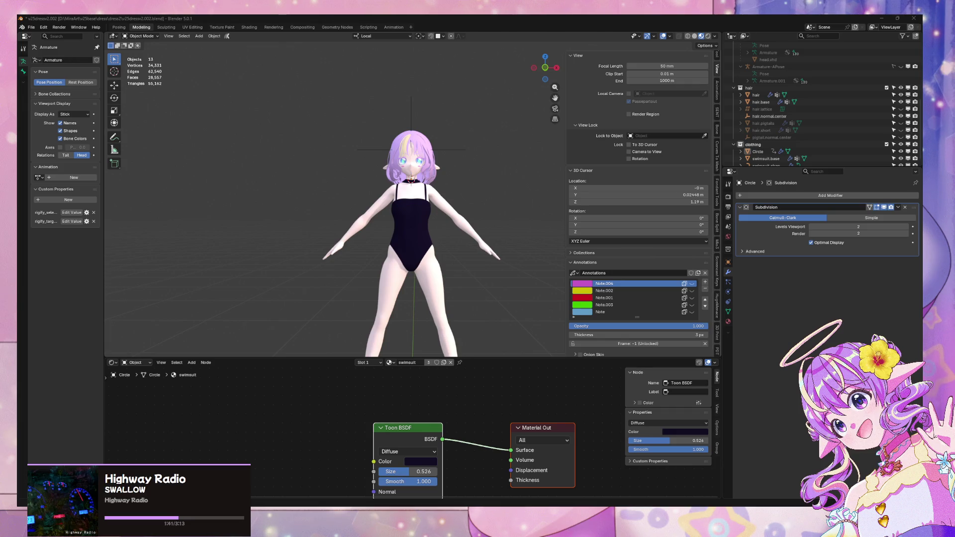
{"action": "scroll", "coordinate": [514, 283], "scroll_direction": "up", "scroll_amount": 5}
{"action": "middle_click_drag", "start_coordinate": [512, 282], "coordinate": [506, 288], "text": "shift"}
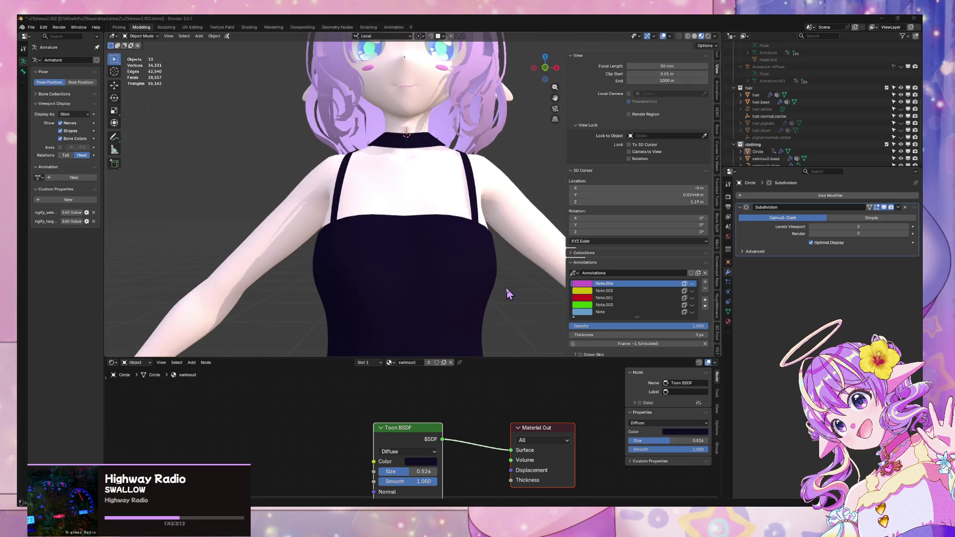
{"action": "scroll", "coordinate": [781, 132], "scroll_direction": "down", "scroll_amount": 1}
{"action": "left_click", "coordinate": [771, 144]}
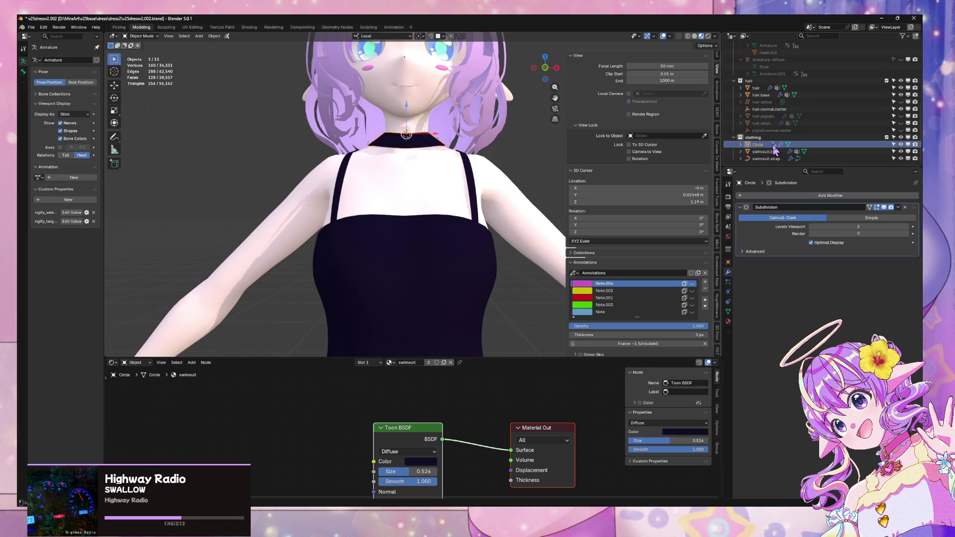
Step: Expand Circle in the Outliner, choose Clear Animation Data on its Animation entry, then deselect with Alt+A
{"action": "right_click", "coordinate": [768, 151]}
{"action": "key", "text": "Escape"}
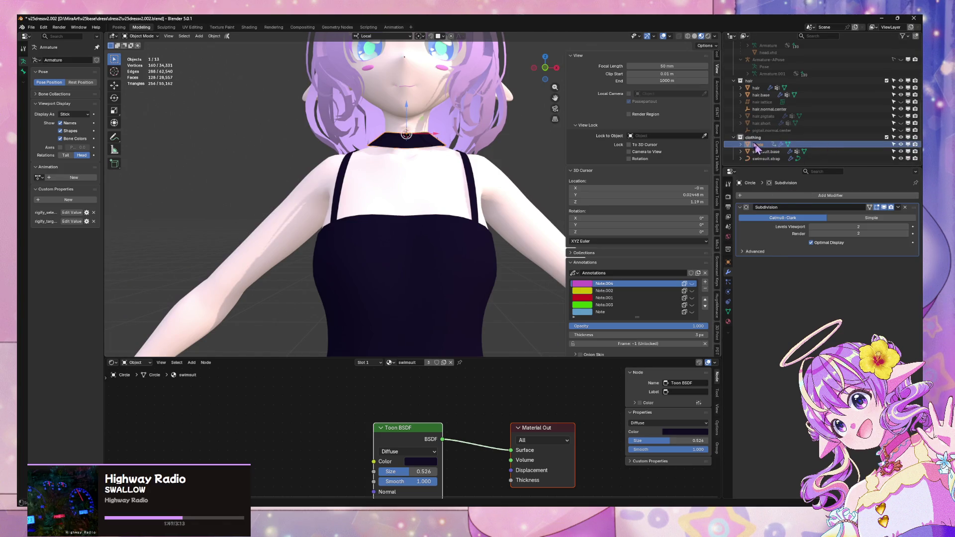
{"action": "left_click", "coordinate": [747, 144]}
{"action": "left_click", "coordinate": [740, 144]}
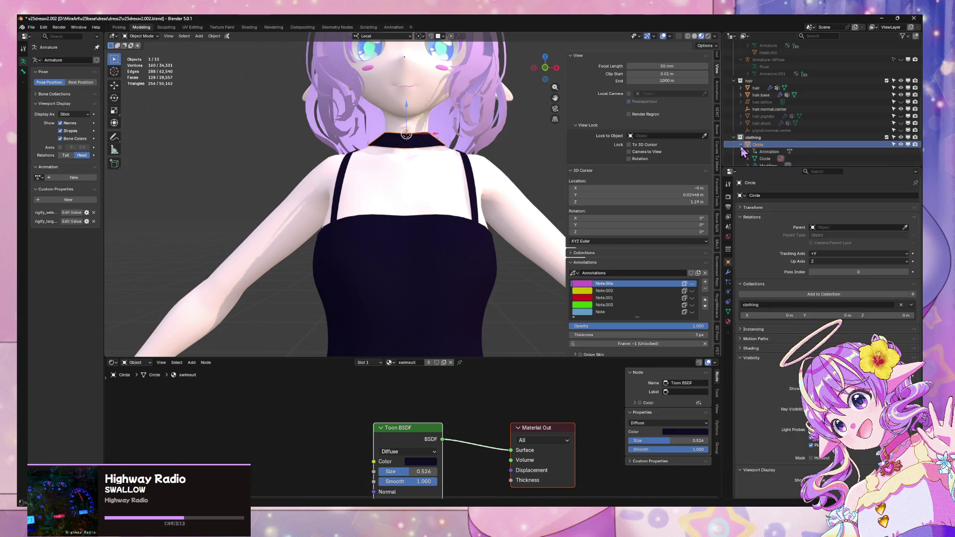
{"action": "scroll", "coordinate": [776, 145], "scroll_direction": "down", "scroll_amount": 3}
{"action": "right_click", "coordinate": [774, 132]}
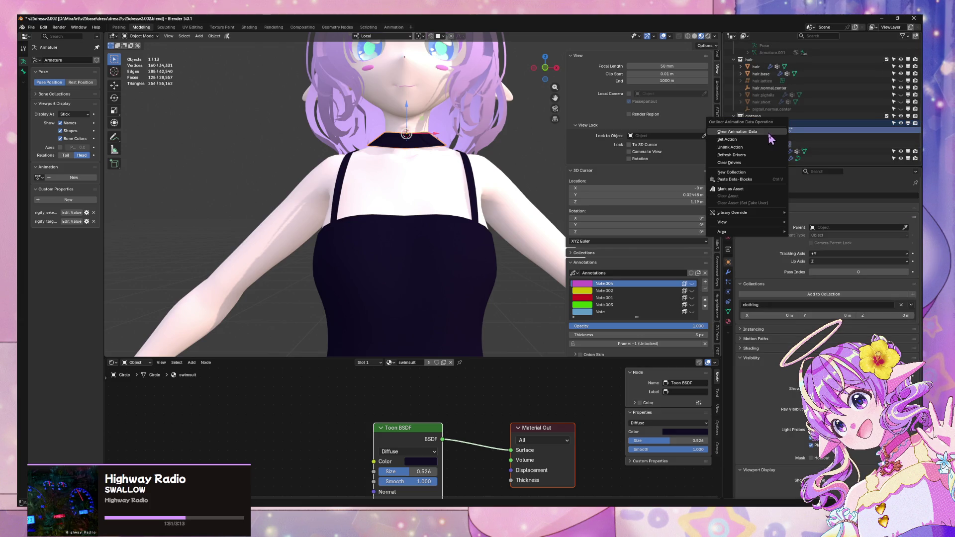
{"action": "left_click", "coordinate": [770, 133]}
{"action": "key", "text": "alt+a"}
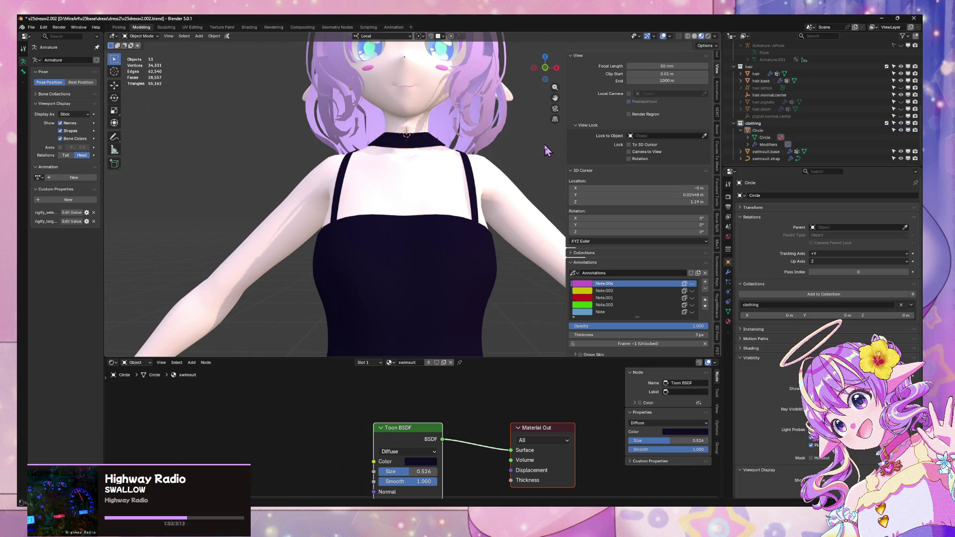
{"action": "scroll", "coordinate": [547, 151], "scroll_direction": "down", "scroll_amount": 4}
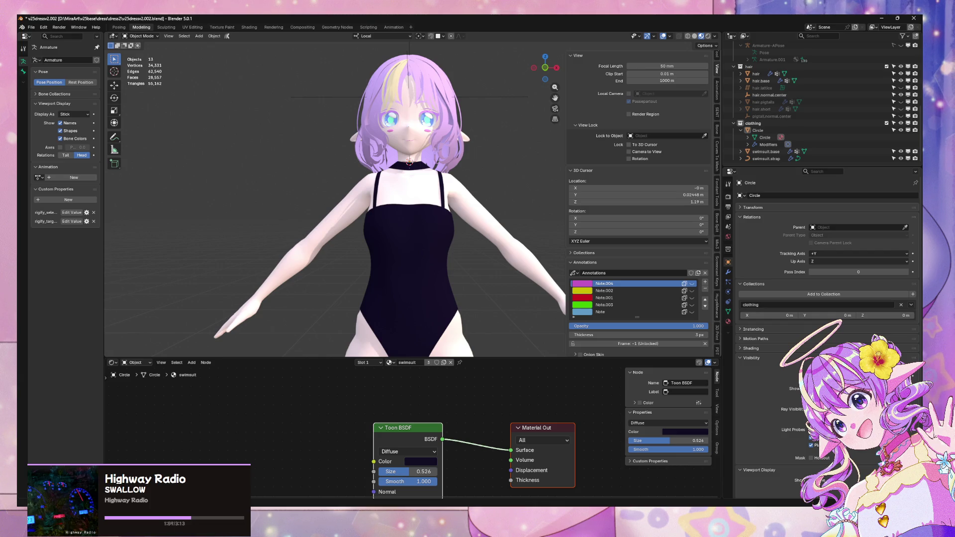
Step: Select the choker Circle, enter Edit Mode and switch to the numpad-1 front view
{"action": "mouse_move", "coordinate": [316, 268]}
{"action": "middle_mouse_down"}
{"action": "mouse_move", "coordinate": [362, 267]}
{"action": "mouse_move", "coordinate": [277, 284]}
{"action": "mouse_move", "coordinate": [264, 271]}
{"action": "middle_mouse_up"}
{"action": "scroll", "coordinate": [340, 259], "scroll_direction": "up", "scroll_amount": 5}
{"action": "mouse_move", "coordinate": [339, 260]}
{"action": "middle_mouse_down"}
{"action": "mouse_move", "coordinate": [369, 273]}
{"action": "mouse_move", "coordinate": [385, 264]}
{"action": "middle_mouse_up"}
{"action": "left_click", "coordinate": [358, 135]}
{"action": "key", "text": "Tab"}
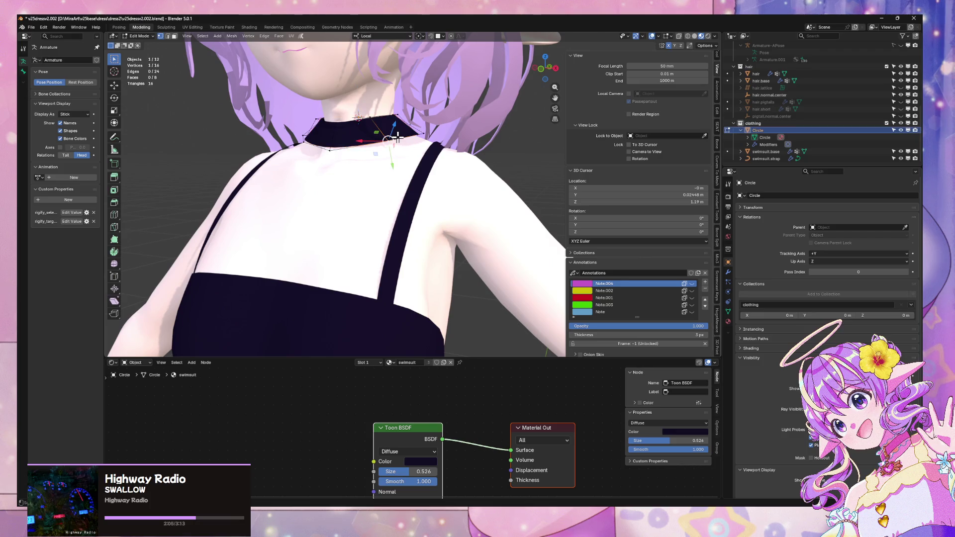
{"action": "key", "text": "KP_1"}
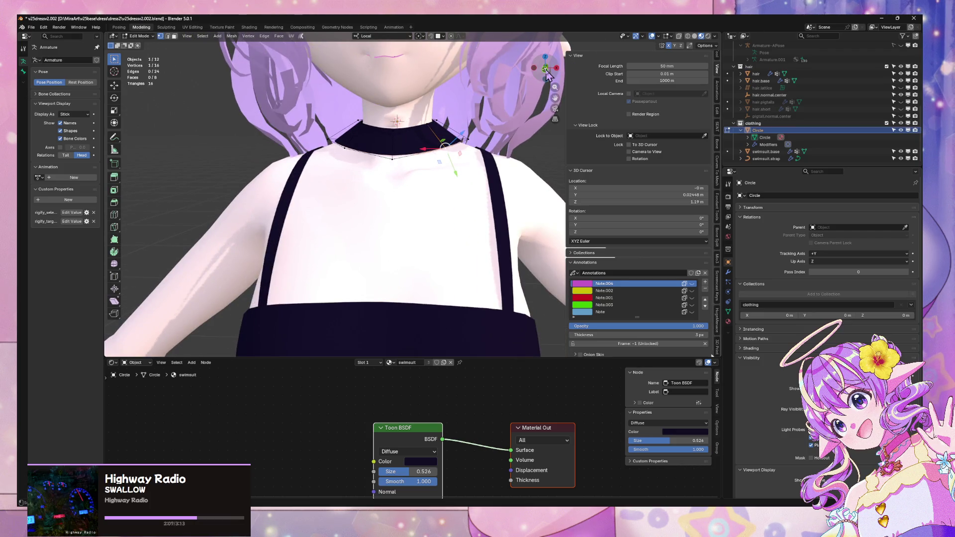
{"action": "scroll", "coordinate": [547, 74], "scroll_direction": "down", "scroll_amount": 2}
Step: Box-select the left half of the choker's faces in face select mode
{"action": "left_click_drag", "start_coordinate": [303, 65], "coordinate": [379, 160]}
{"action": "key", "text": "3"}
{"action": "left_click_drag", "start_coordinate": [294, 46], "coordinate": [402, 160]}
Step: Delete the selected half of the choker's faces and add a Mirror modifier
{"action": "key", "text": "x"}
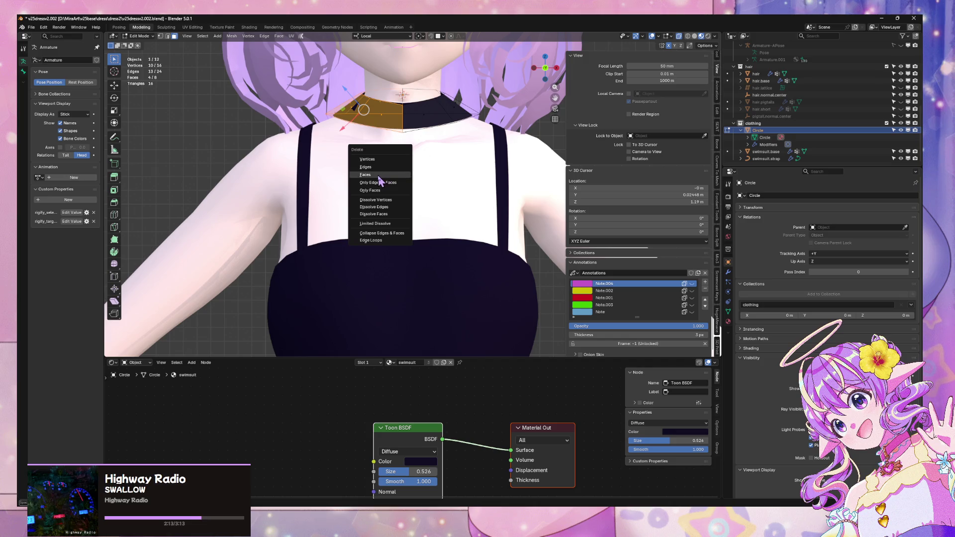
{"action": "left_click", "coordinate": [379, 176]}
{"action": "left_click", "coordinate": [729, 271]}
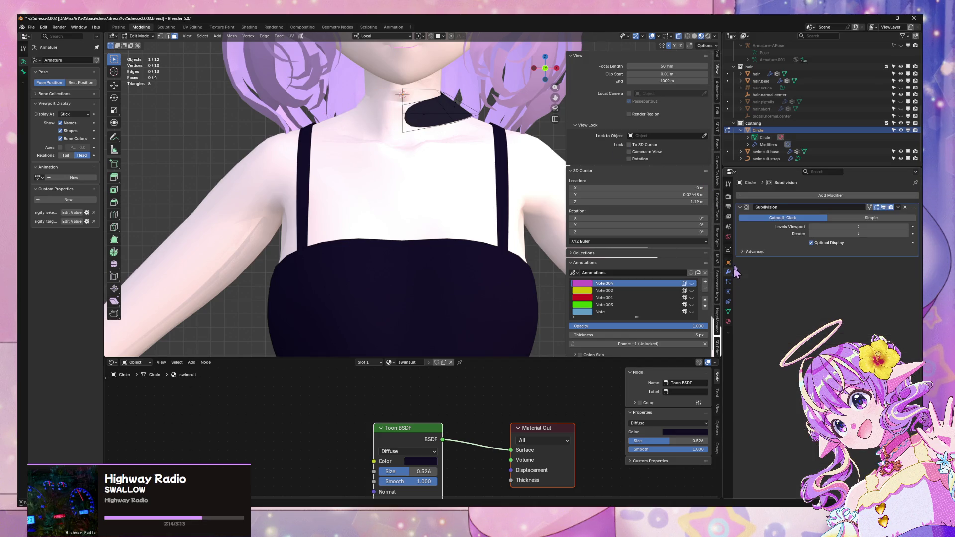
{"action": "left_click", "coordinate": [777, 195]}
{"action": "mouse_move", "coordinate": [777, 193]}
{"action": "left_click", "coordinate": [819, 256]}
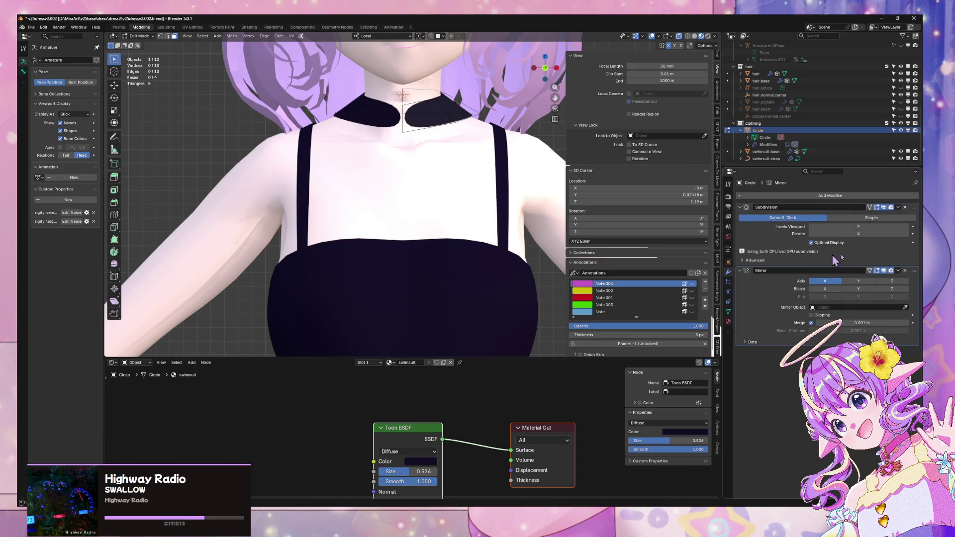
Step: Move the Mirror modifier above Subdivision and return to Object Mode
{"action": "left_click_drag", "start_coordinate": [916, 273], "coordinate": [915, 209]}
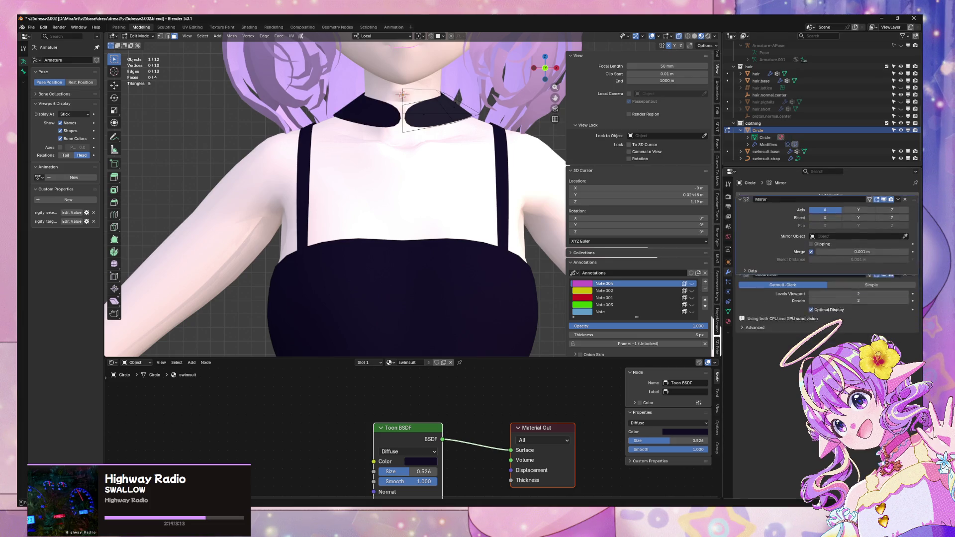
{"action": "scroll", "coordinate": [366, 146], "scroll_direction": "down", "scroll_amount": 3}
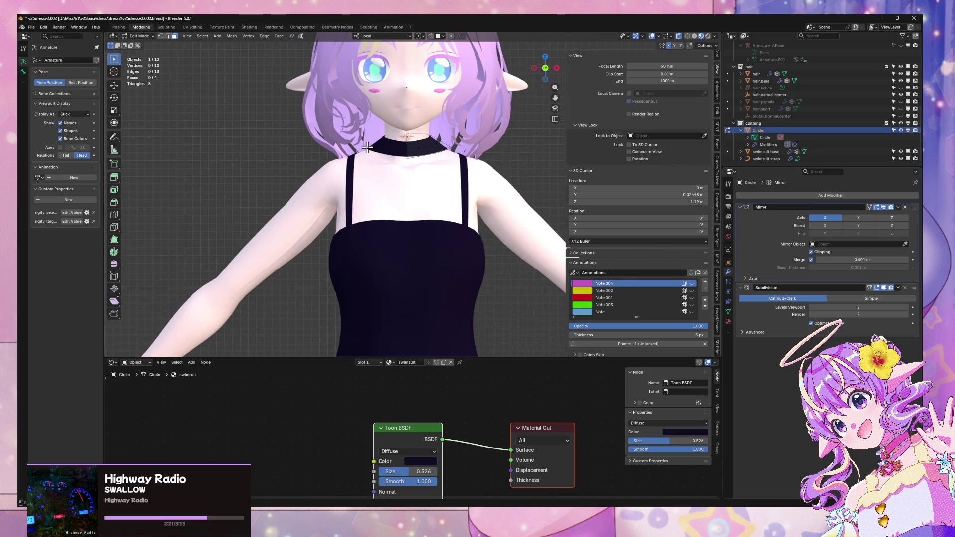
{"action": "scroll", "coordinate": [449, 126], "scroll_direction": "up", "scroll_amount": 3}
{"action": "scroll", "coordinate": [375, 241], "scroll_direction": "up", "scroll_amount": 3}
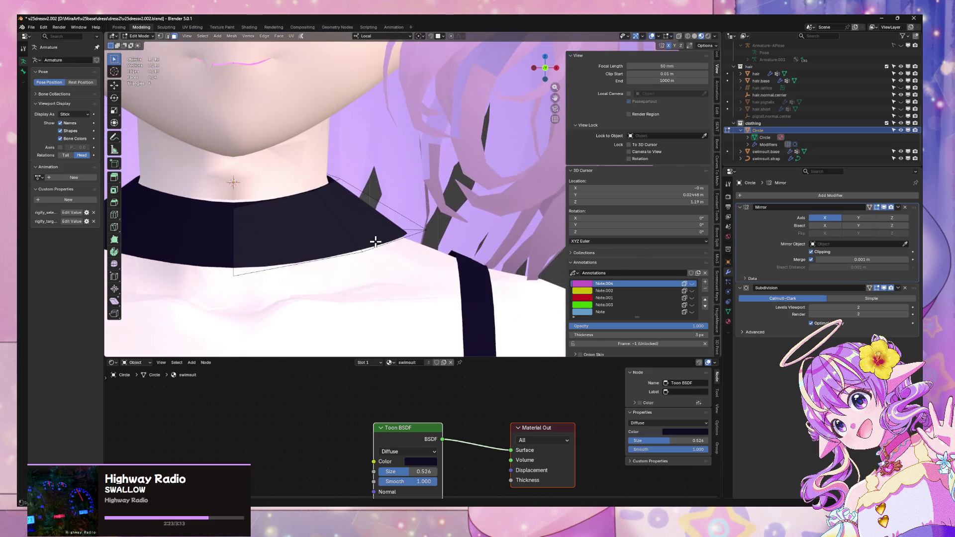
{"action": "scroll", "coordinate": [375, 240], "scroll_direction": "down", "scroll_amount": 3}
{"action": "scroll", "coordinate": [373, 244], "scroll_direction": "up", "scroll_amount": 4}
{"action": "mouse_move", "coordinate": [373, 244]}
{"action": "middle_mouse_down"}
{"action": "mouse_move", "coordinate": [351, 196]}
{"action": "mouse_move", "coordinate": [432, 222]}
{"action": "mouse_move", "coordinate": [422, 221]}
{"action": "mouse_move", "coordinate": [401, 171]}
{"action": "middle_mouse_up"}
{"action": "scroll", "coordinate": [352, 194], "scroll_direction": "down", "scroll_amount": 3}
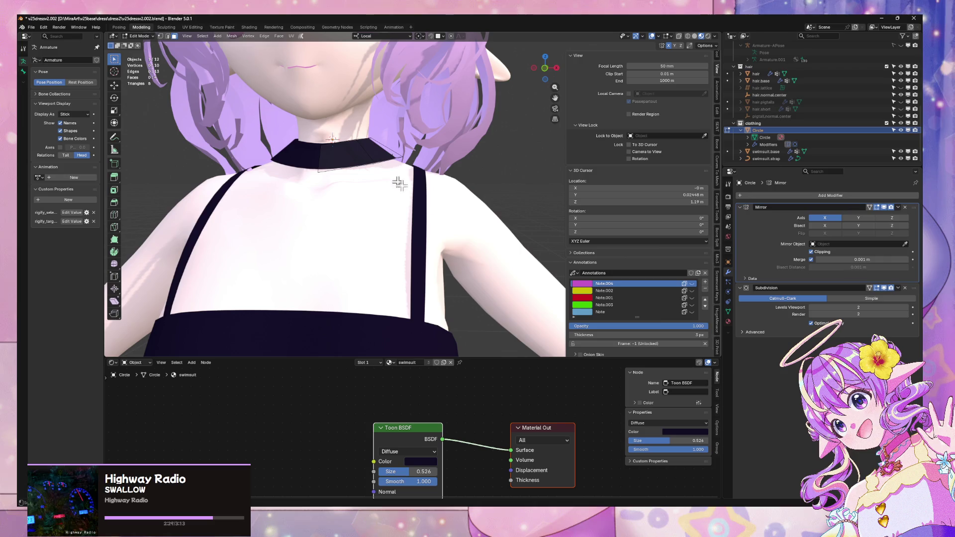
{"action": "key", "text": "Tab"}
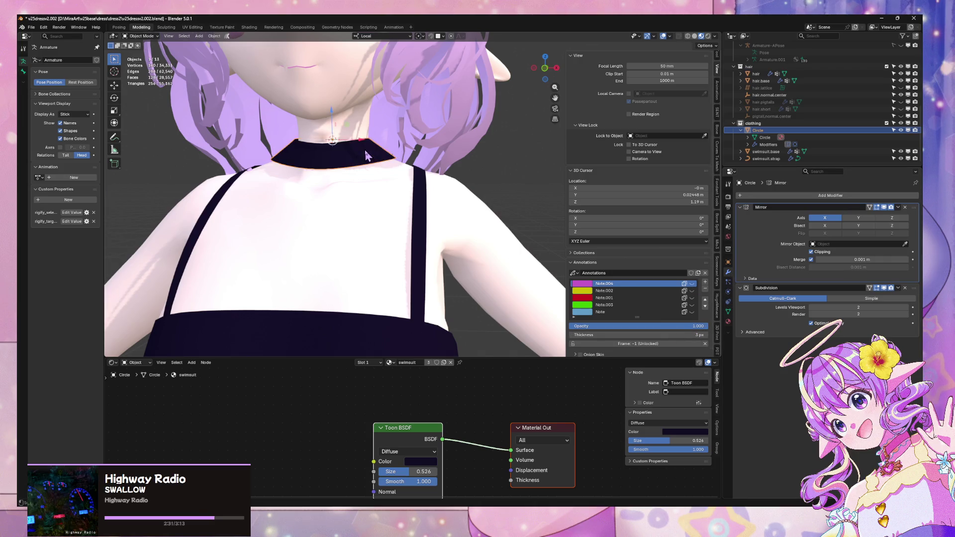
Step: Rename the swimsuit material to clothing1 and make a separate copy named clothing2
{"action": "left_click", "coordinate": [728, 322]}
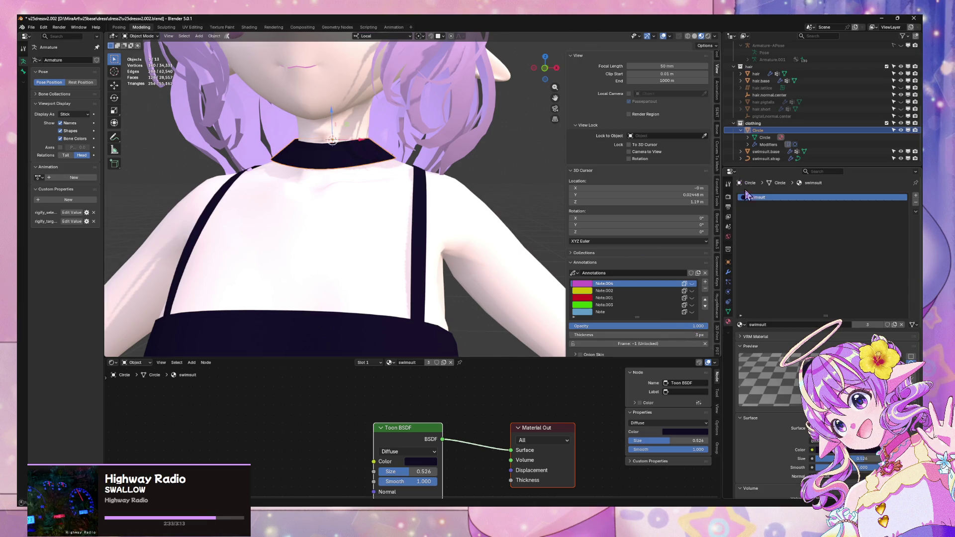
{"action": "double_click", "coordinate": [758, 198]}
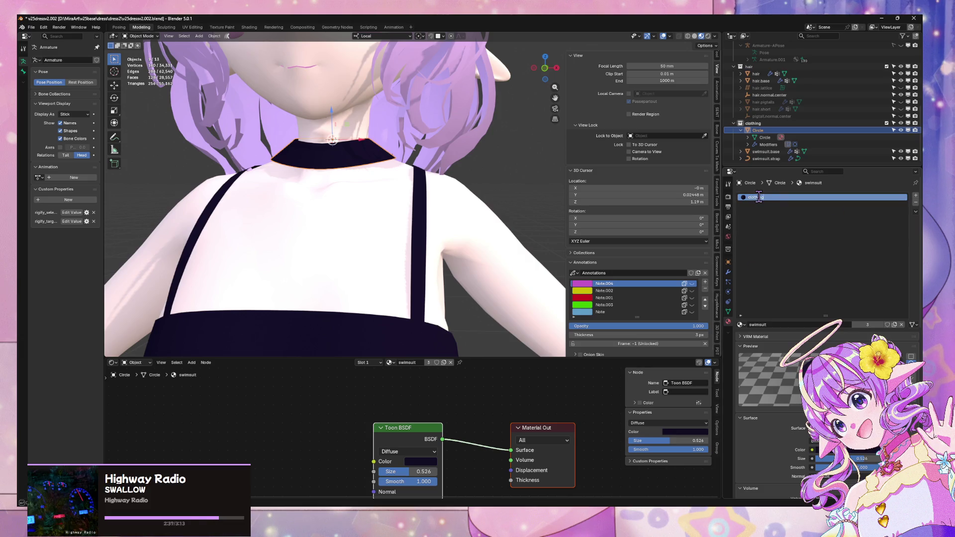
{"action": "key", "text": "Return"}
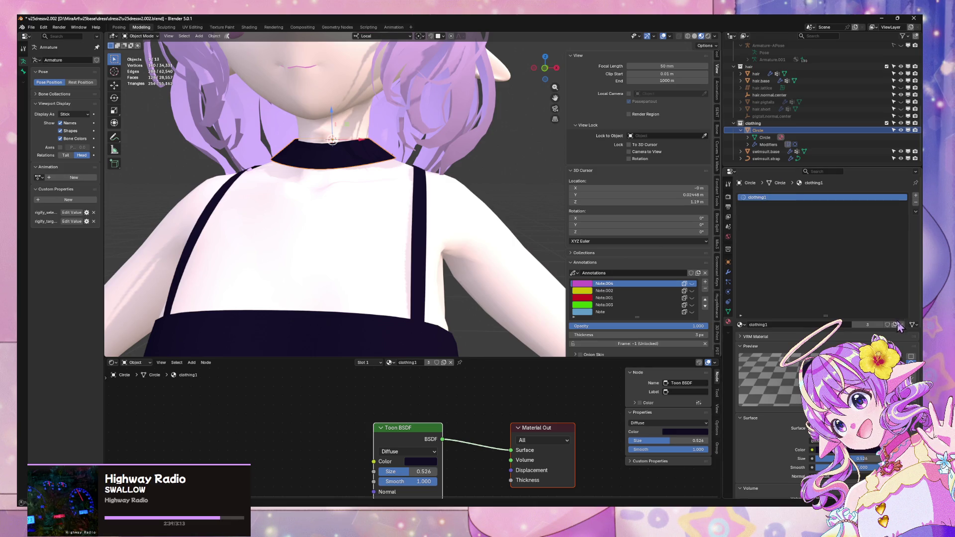
{"action": "left_click", "coordinate": [894, 325]}
{"action": "left_click", "coordinate": [762, 195]}
{"action": "type", "text": "2"}
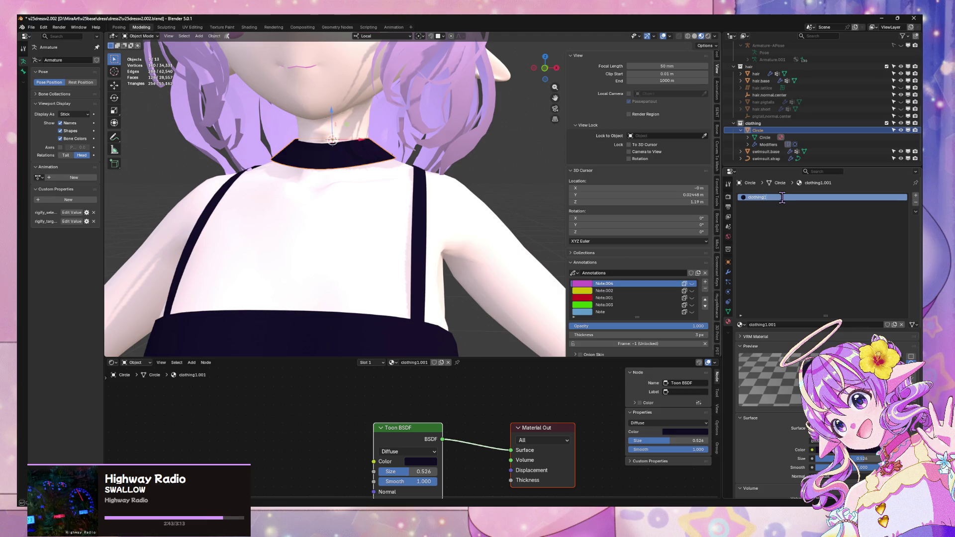
{"action": "key", "text": "Return"}
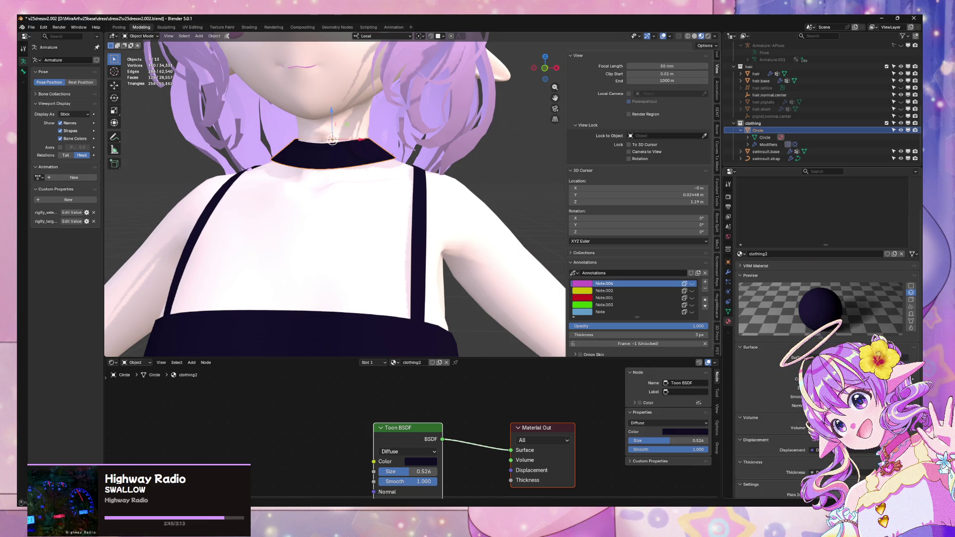
Step: Set the clothing2 colour to a dark reddish brown, then deselect the collar
{"action": "left_click", "coordinate": [874, 379]}
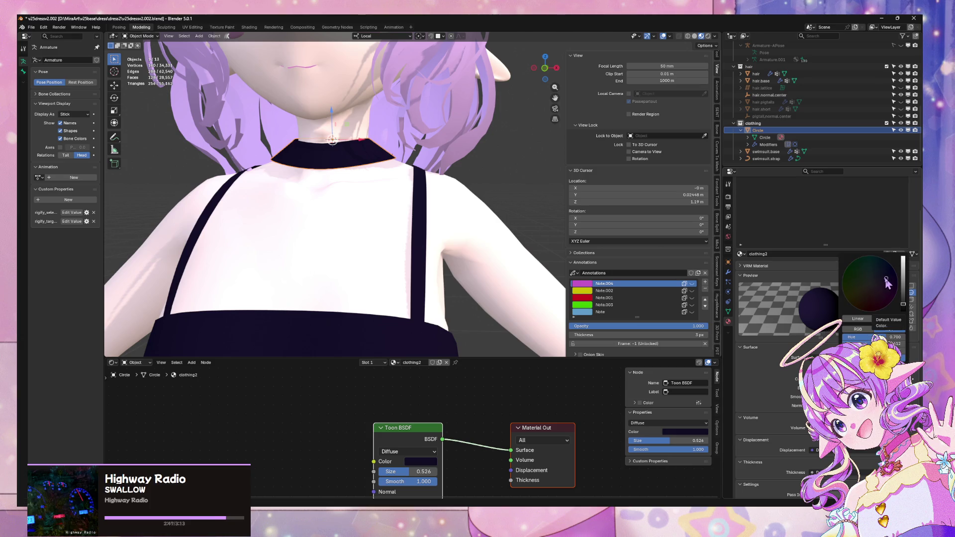
{"action": "left_click_drag", "start_coordinate": [884, 278], "coordinate": [868, 285]}
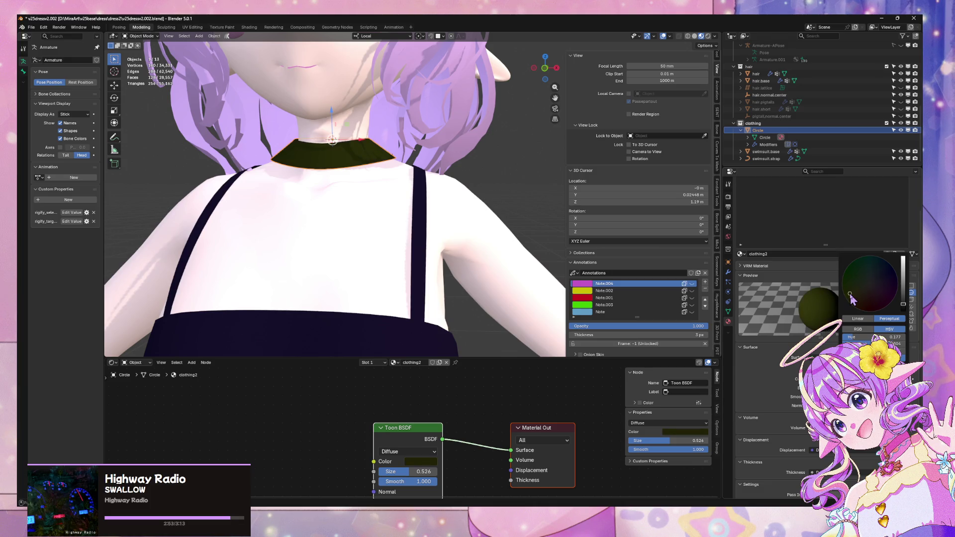
{"action": "scroll", "coordinate": [893, 290], "scroll_direction": "up", "scroll_amount": 5}
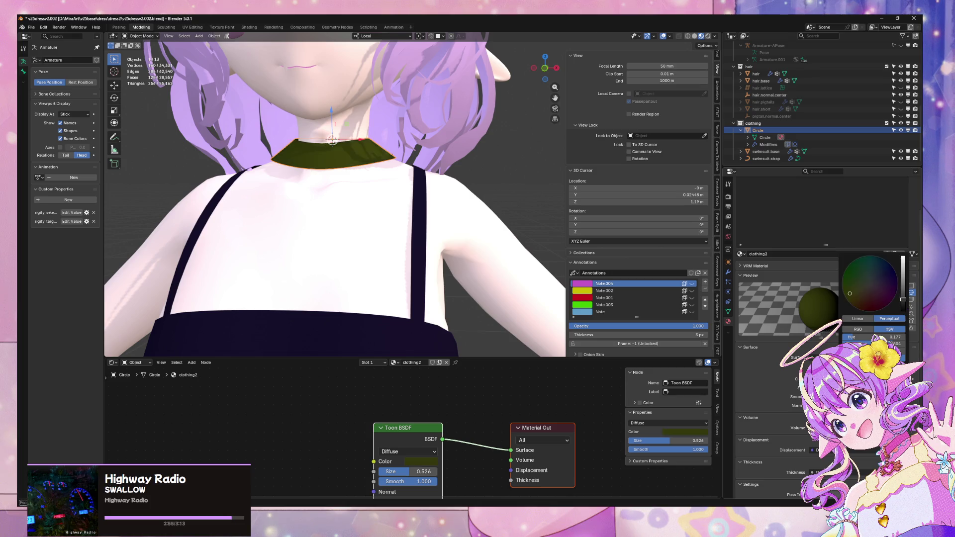
{"action": "scroll", "coordinate": [874, 303], "scroll_direction": "down", "scroll_amount": 3}
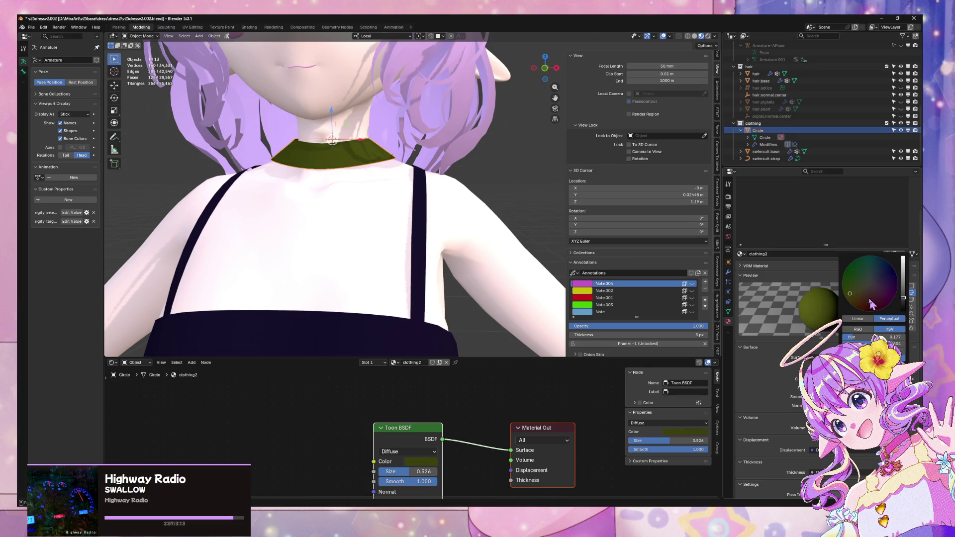
{"action": "mouse_move", "coordinate": [854, 293]}
{"action": "left_mouse_down"}
{"action": "mouse_move", "coordinate": [873, 294]}
{"action": "mouse_move", "coordinate": [856, 305]}
{"action": "mouse_move", "coordinate": [855, 294]}
{"action": "mouse_move", "coordinate": [861, 302]}
{"action": "left_mouse_up"}
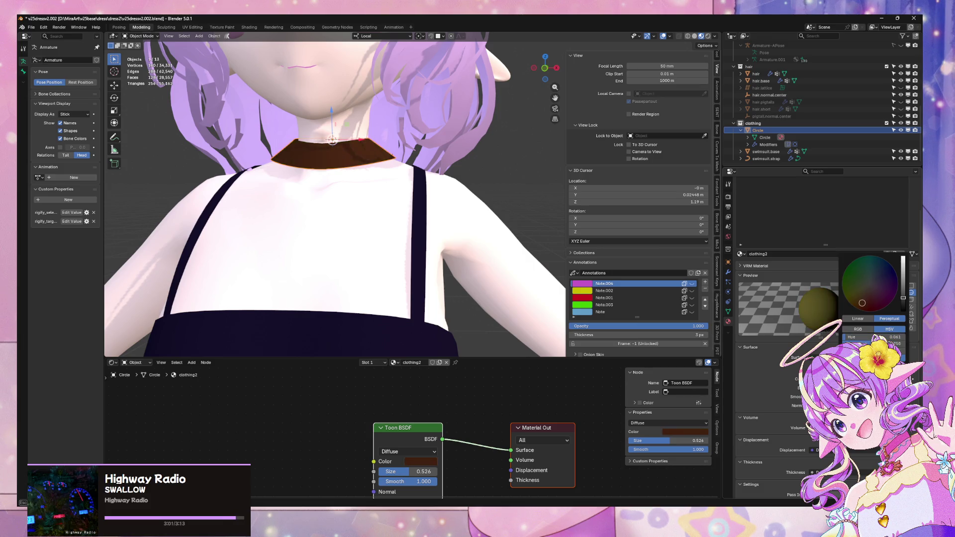
{"action": "key", "text": "alt+a"}
{"action": "scroll", "coordinate": [482, 173], "scroll_direction": "down", "scroll_amount": 5}
{"action": "mouse_move", "coordinate": [493, 170]}
{"action": "middle_mouse_down"}
{"action": "mouse_move", "coordinate": [376, 164]}
{"action": "mouse_move", "coordinate": [500, 174]}
{"action": "mouse_move", "coordinate": [475, 182]}
{"action": "mouse_move", "coordinate": [487, 197]}
{"action": "mouse_move", "coordinate": [453, 194]}
{"action": "middle_mouse_up"}
{"action": "scroll", "coordinate": [503, 177], "scroll_direction": "up", "scroll_amount": 6}
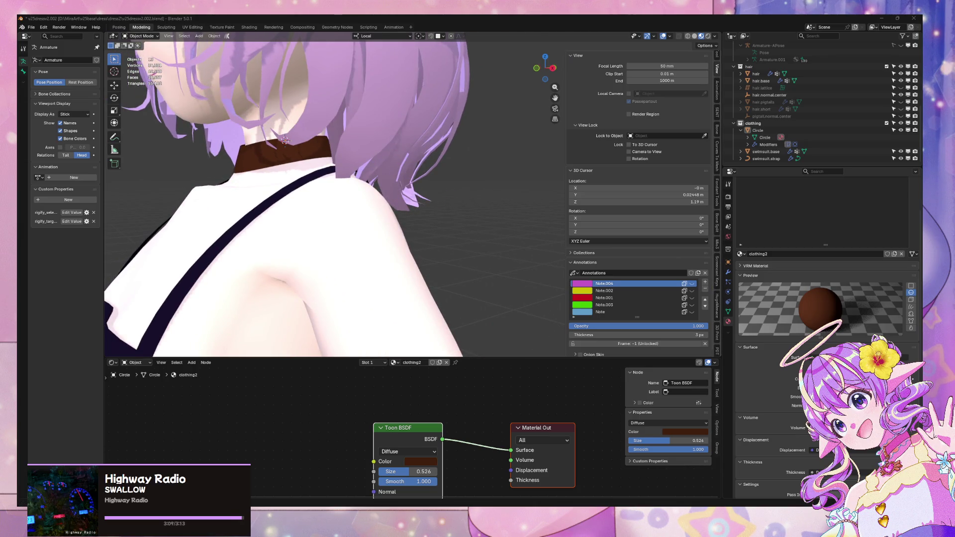
Step: Select two lower collar edges in Edge select mode, then leave Edit Mode and select the body
{"action": "middle_click_drag", "start_coordinate": [305, 147], "coordinate": [351, 142]}
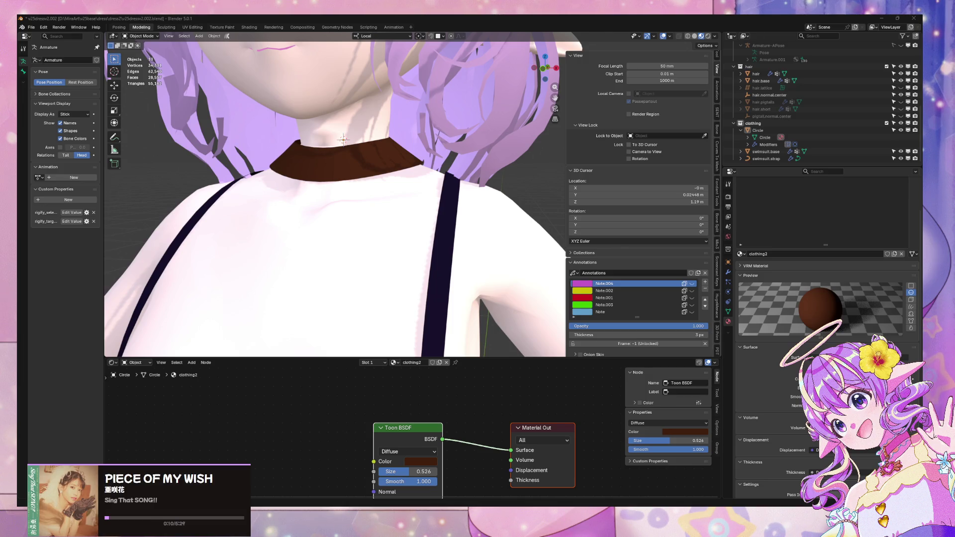
{"action": "left_click", "coordinate": [357, 158]}
{"action": "key", "text": "Tab"}
{"action": "key", "text": "2"}
{"action": "left_click", "coordinate": [357, 195]}
{"action": "left_click", "coordinate": [411, 165], "text": "shift"}
{"action": "mouse_move", "coordinate": [412, 165]}
{"action": "middle_mouse_down"}
{"action": "mouse_move", "coordinate": [359, 146]}
{"action": "mouse_move", "coordinate": [290, 234]}
{"action": "mouse_move", "coordinate": [337, 252]}
{"action": "middle_mouse_up"}
{"action": "key", "text": "Tab"}
{"action": "left_click", "coordinate": [281, 230]}
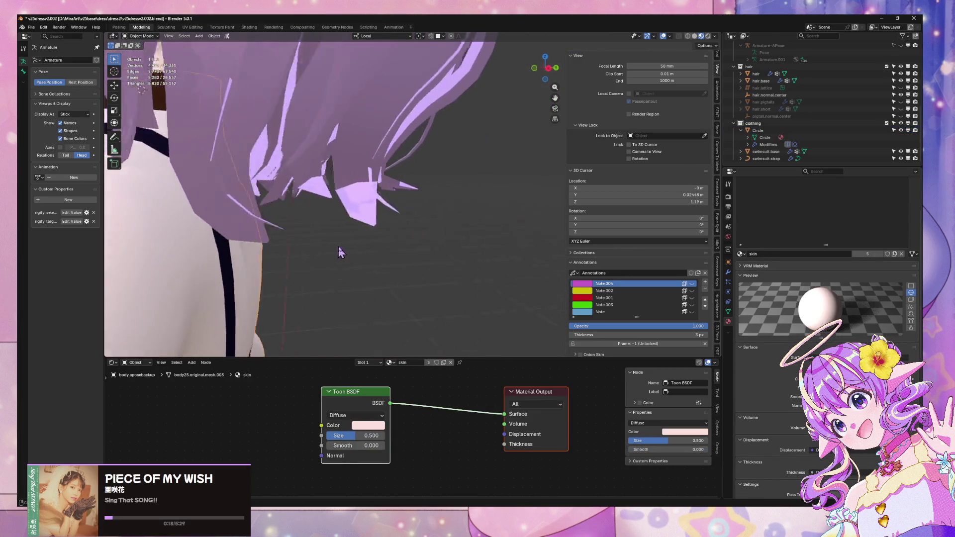
Step: Switch to colourful shading and isolate the body and collar in local view
{"action": "scroll", "coordinate": [337, 252], "scroll_direction": "up", "scroll_amount": 3}
{"action": "left_click", "coordinate": [694, 36]}
{"action": "scroll", "coordinate": [350, 156], "scroll_direction": "down", "scroll_amount": 3}
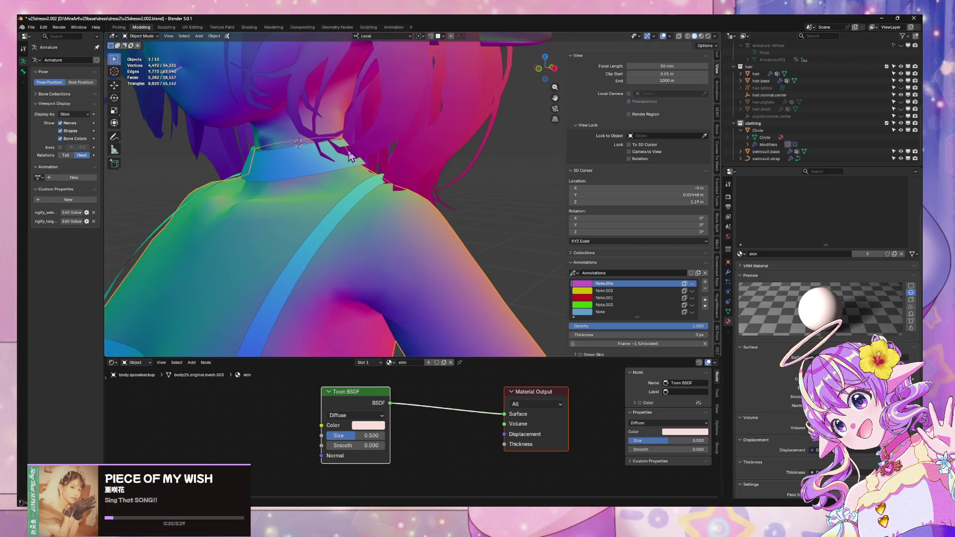
{"action": "left_click", "coordinate": [318, 193], "text": "shift"}
{"action": "key", "text": "KP_Divide"}
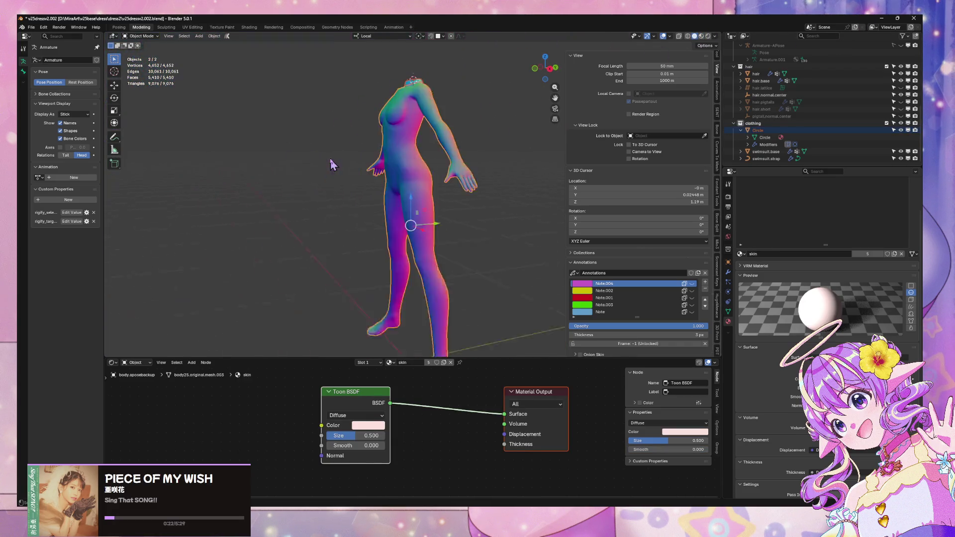
{"action": "scroll", "coordinate": [405, 121], "scroll_direction": "up", "scroll_amount": 6}
{"action": "key", "text": "Tab"}
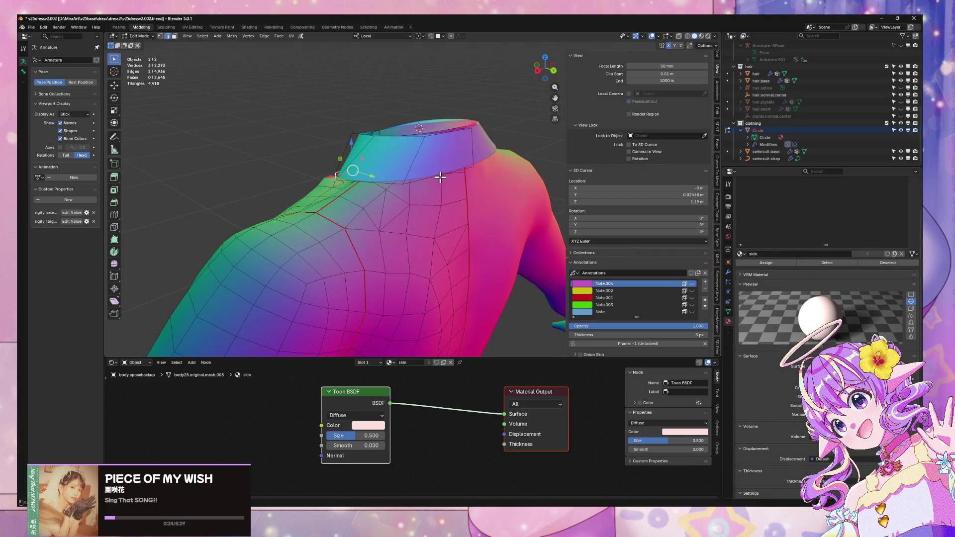
{"action": "key", "text": "Tab"}
Step: Make the collar active, edit it, and try an extrusion, then cancel and undo it
{"action": "left_click", "coordinate": [422, 155]}
{"action": "left_click", "coordinate": [422, 156]}
{"action": "key", "text": "Tab"}
{"action": "mouse_move", "coordinate": [379, 174]}
{"action": "middle_mouse_down"}
{"action": "mouse_move", "coordinate": [481, 161]}
{"action": "mouse_move", "coordinate": [330, 170]}
{"action": "middle_mouse_up"}
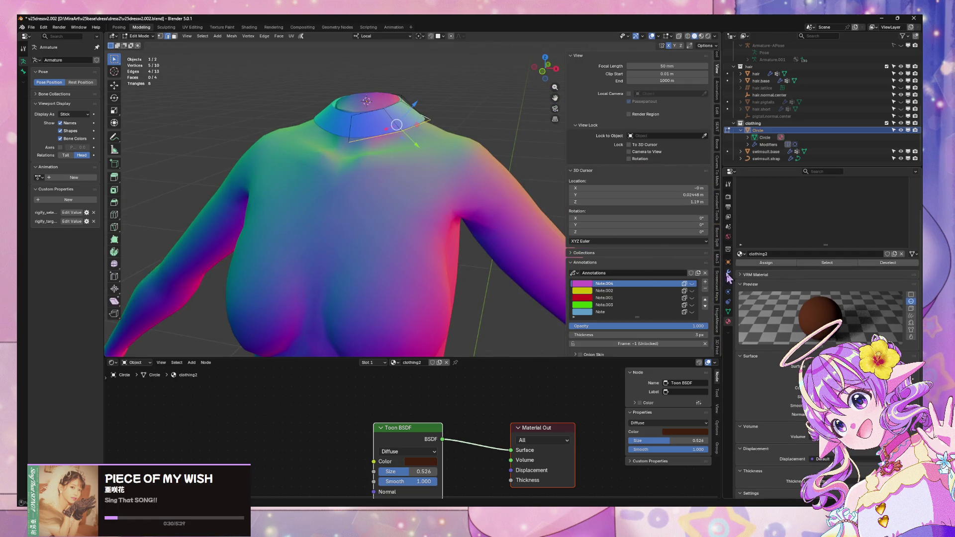
{"action": "left_click", "coordinate": [728, 272]}
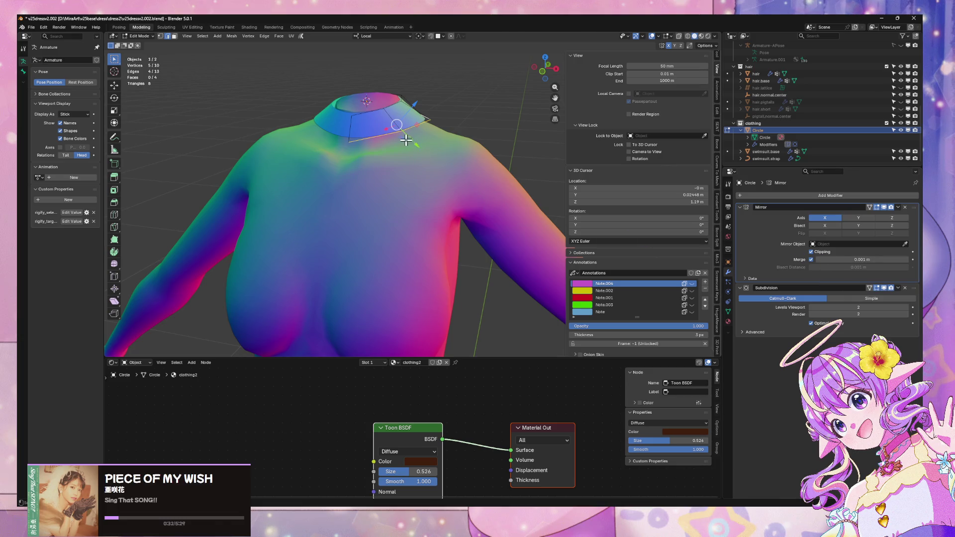
{"action": "key", "text": "e"}
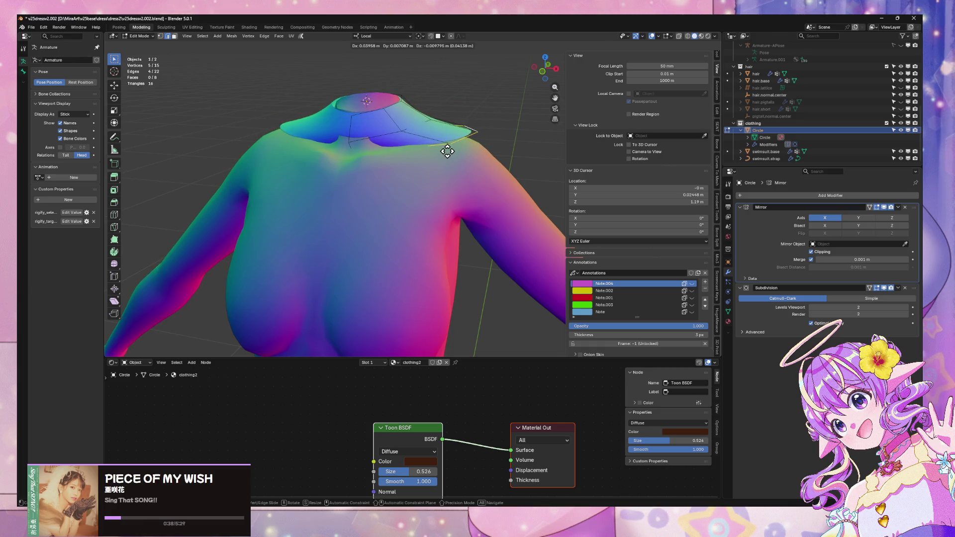
{"action": "key", "text": "Escape"}
{"action": "key", "text": "ctrl+z"}
{"action": "middle_click_drag", "start_coordinate": [441, 149], "coordinate": [437, 149]}
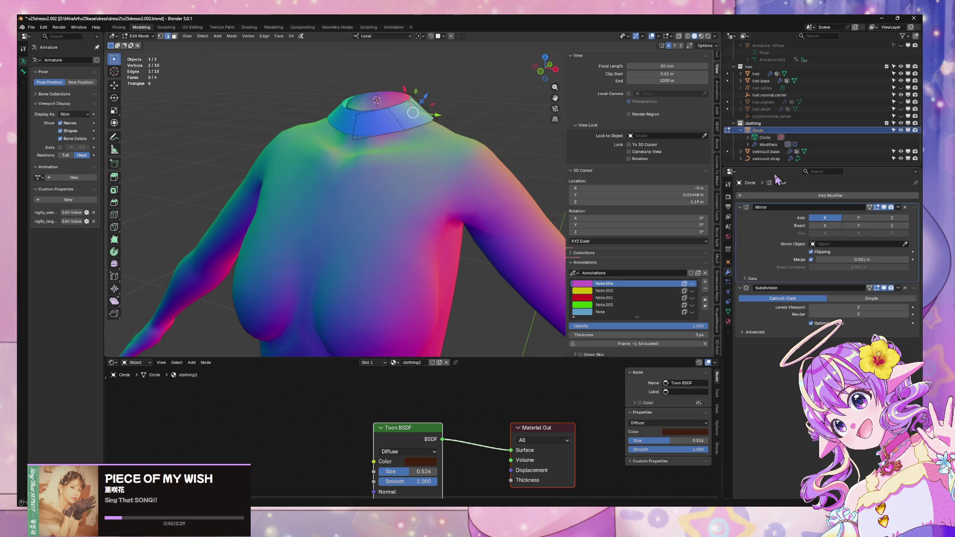
{"action": "key", "text": "Tab"}
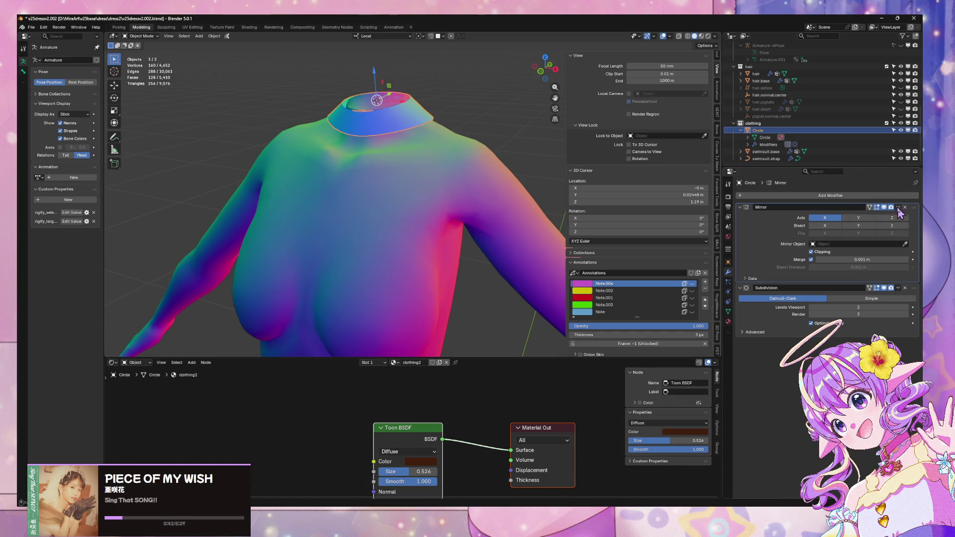
Step: Apply the collar's Mirror modifier as real geometry and return to Edit Mode
{"action": "left_click", "coordinate": [897, 207]}
{"action": "left_click", "coordinate": [887, 219]}
{"action": "key", "text": "Tab"}
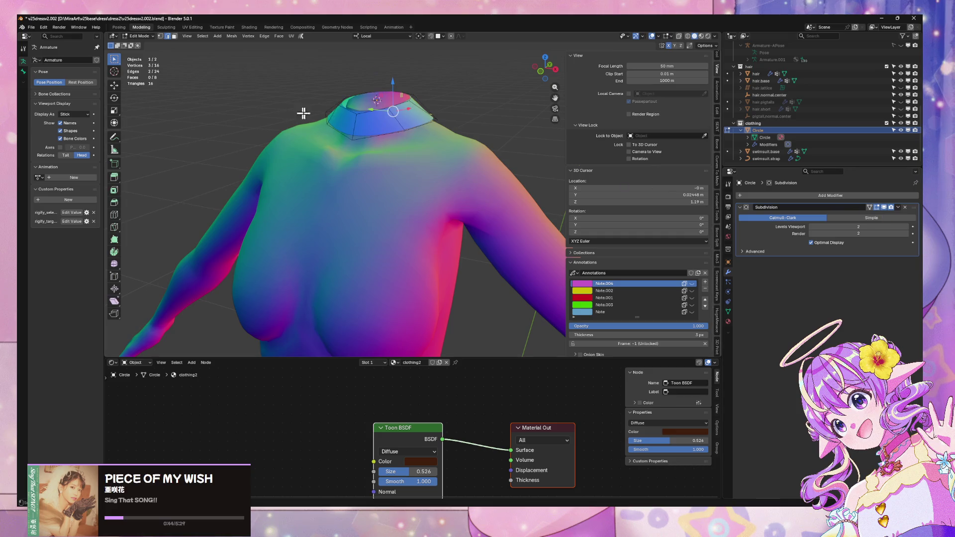
Step: Experiment with extruding, scaling and moving the collar ring along Z and Y
{"action": "key", "text": "e"}
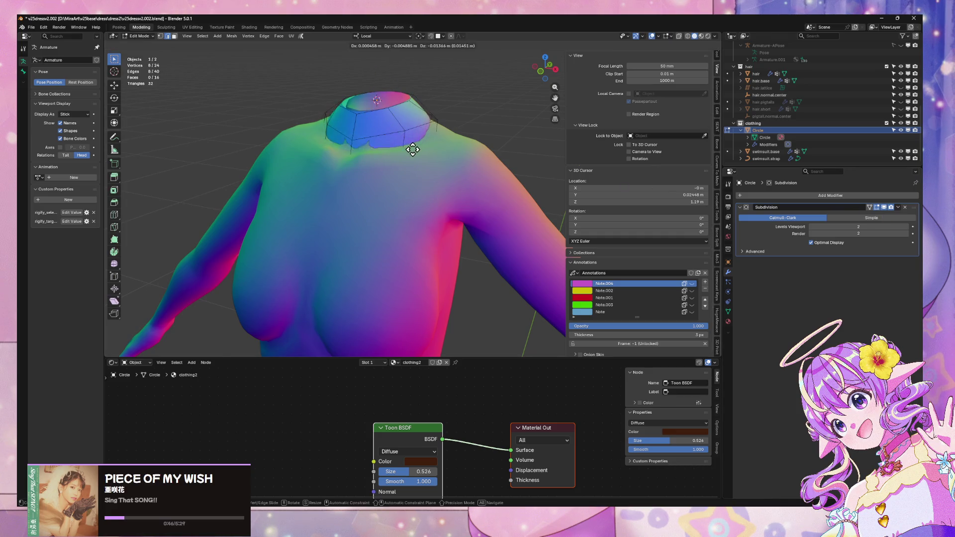
{"action": "key", "text": "Escape"}
{"action": "key", "text": "s"}
{"action": "key", "text": "Escape"}
{"action": "key", "text": "g"}
{"action": "key", "text": "z"}
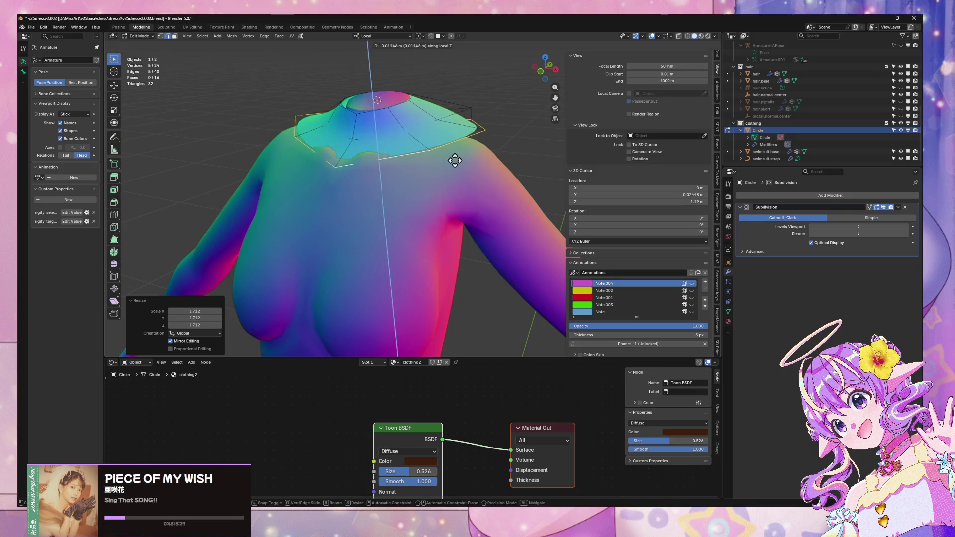
{"action": "left_click", "coordinate": [450, 160]}
{"action": "middle_click_drag", "start_coordinate": [437, 153], "coordinate": [388, 140]}
{"action": "key", "text": "g"}
{"action": "key", "text": "y"}
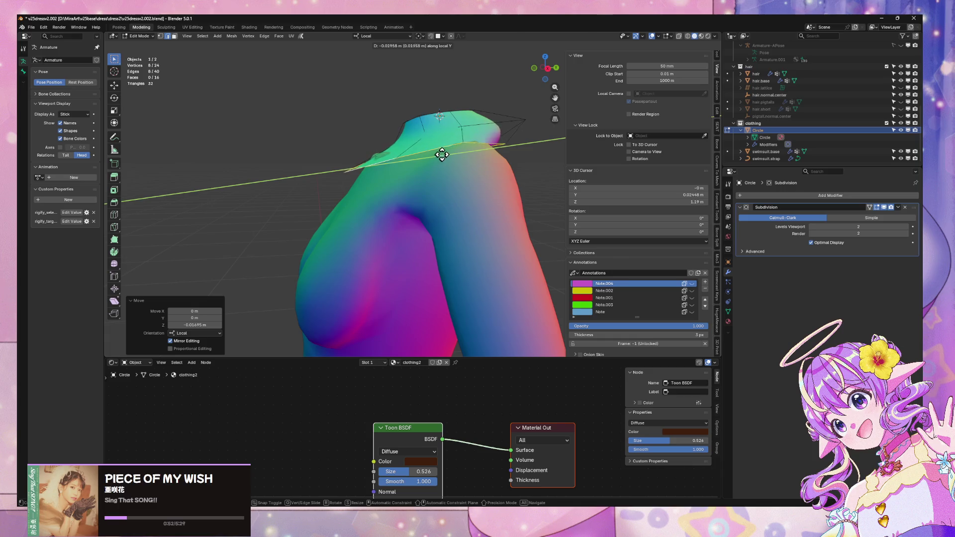
{"action": "key", "text": "Escape"}
Step: Raise the selection's Mean Vertex Crease to 1.00 in the Item panel
{"action": "middle_click_drag", "start_coordinate": [450, 131], "coordinate": [629, 130]}
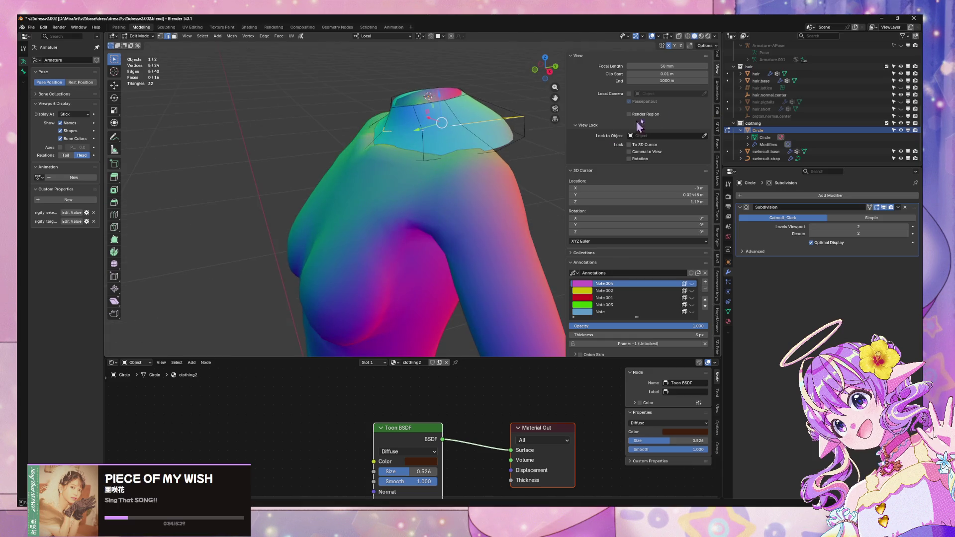
{"action": "left_click", "coordinate": [717, 61]}
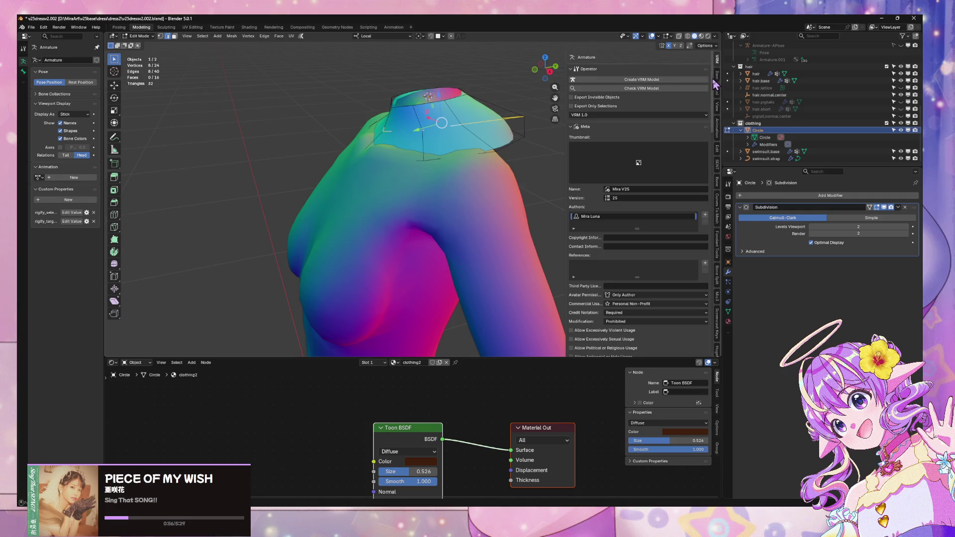
{"action": "left_click", "coordinate": [715, 77]}
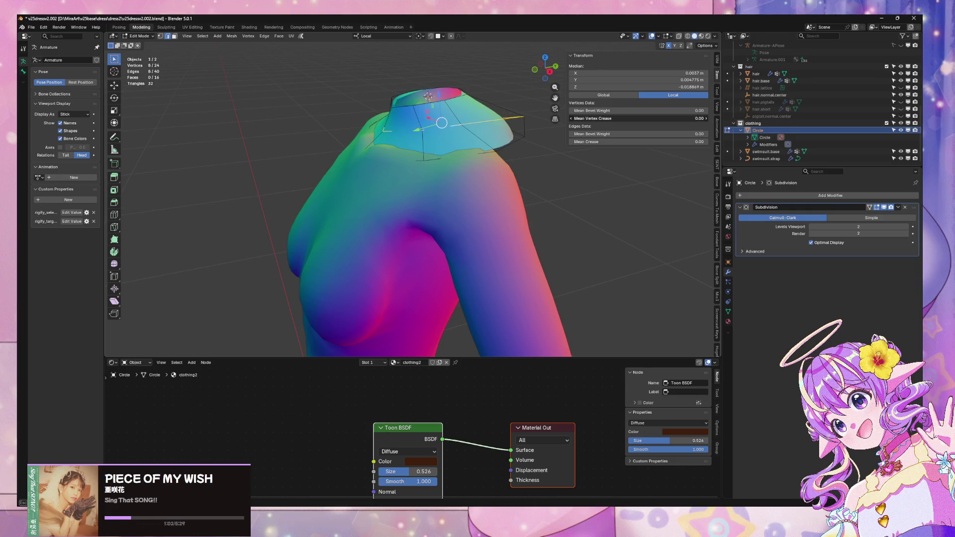
{"action": "left_click_drag", "start_coordinate": [637, 118], "coordinate": [687, 118]}
{"action": "middle_click_drag", "start_coordinate": [318, 169], "coordinate": [357, 167]}
Step: Select the neck edge loop and try moving it
{"action": "key", "text": "g"}
{"action": "key", "text": "g"}
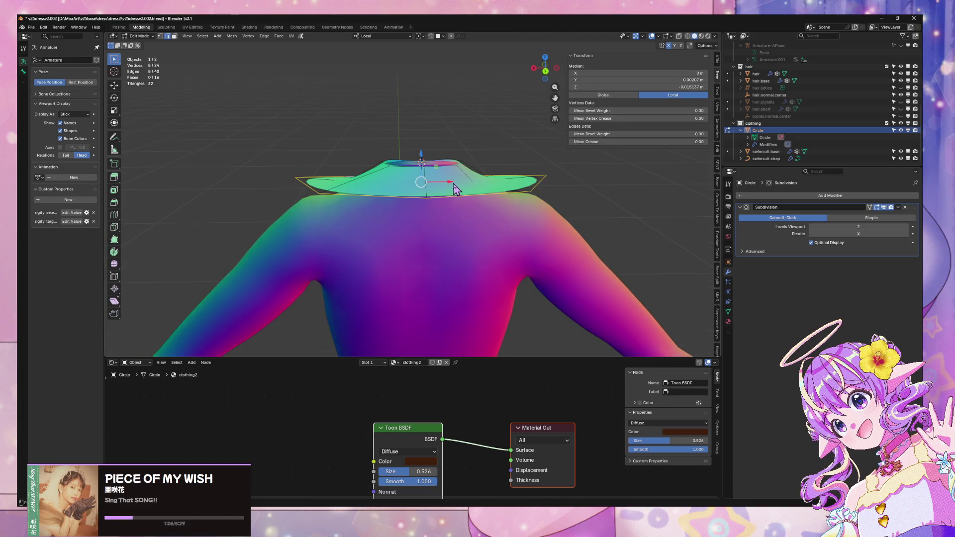
{"action": "left_click", "coordinate": [475, 198]}
{"action": "middle_click_drag", "start_coordinate": [468, 199], "coordinate": [511, 195]}
{"action": "key", "text": "g"}
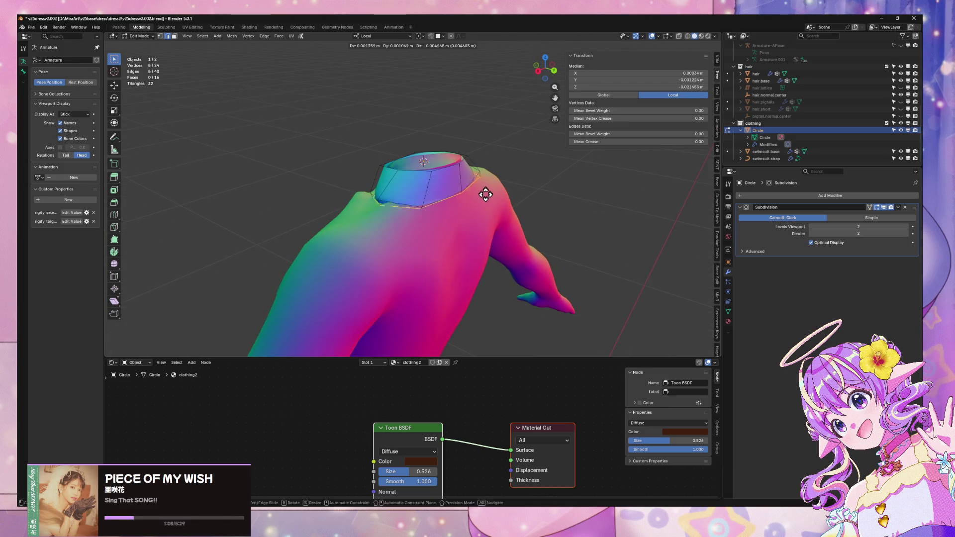
{"action": "right_click", "coordinate": [446, 216]}
Step: Select all collar vertices and merge them by distance, removing 8 duplicates
{"action": "key", "text": "a"}
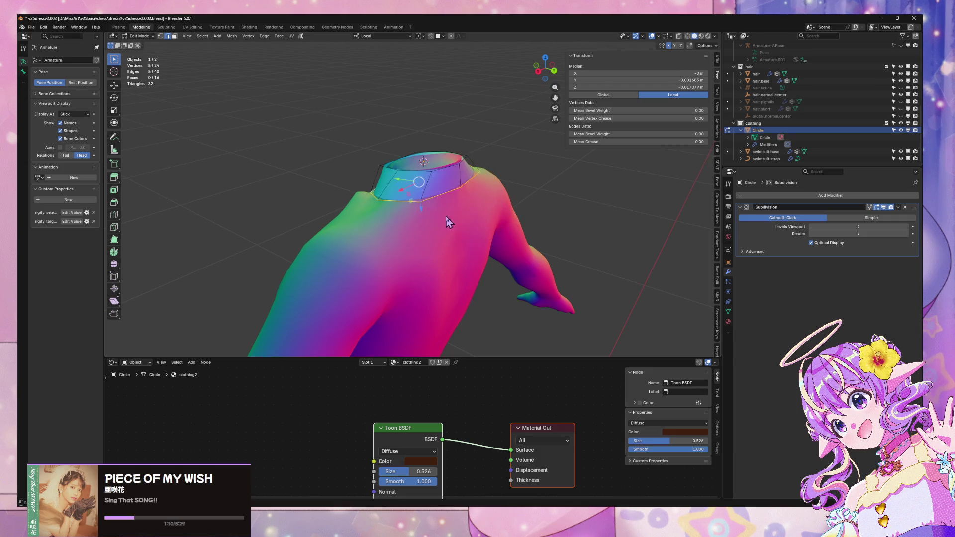
{"action": "key", "text": "q"}
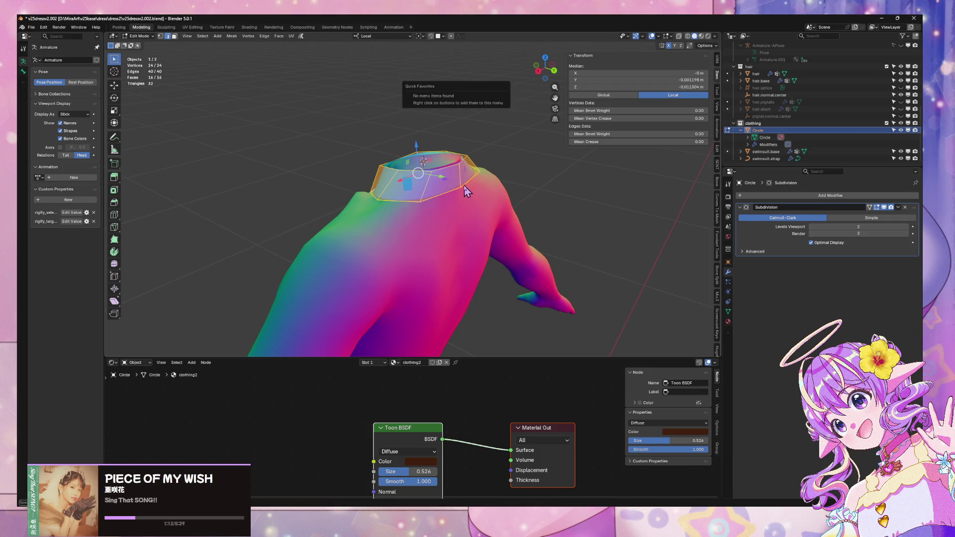
{"action": "key", "text": "Escape"}
{"action": "key", "text": "m"}
{"action": "left_click", "coordinate": [457, 216]}
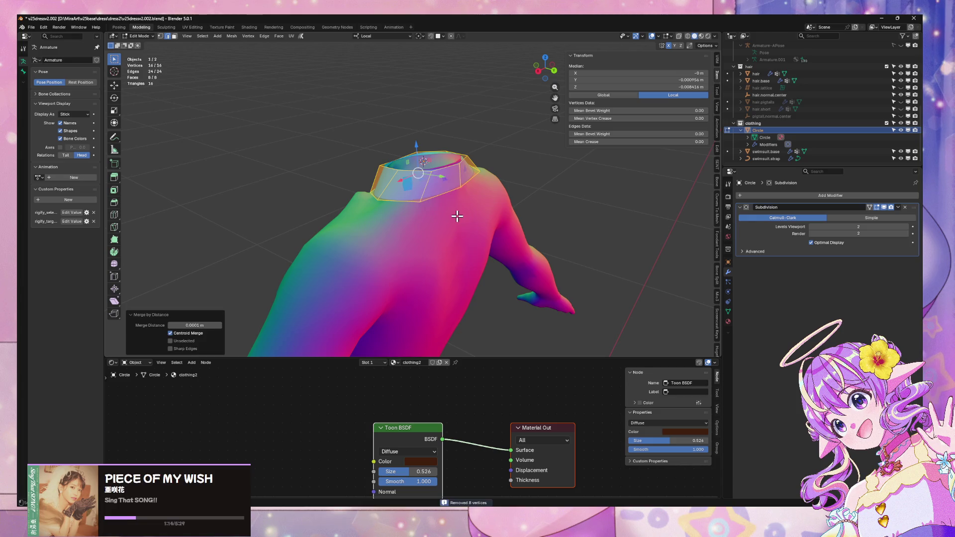
Step: Extrude the collar's top edge loop downward along Z
{"action": "left_click", "coordinate": [442, 200], "text": "alt"}
{"action": "middle_click_drag", "start_coordinate": [459, 208], "coordinate": [814, 221]}
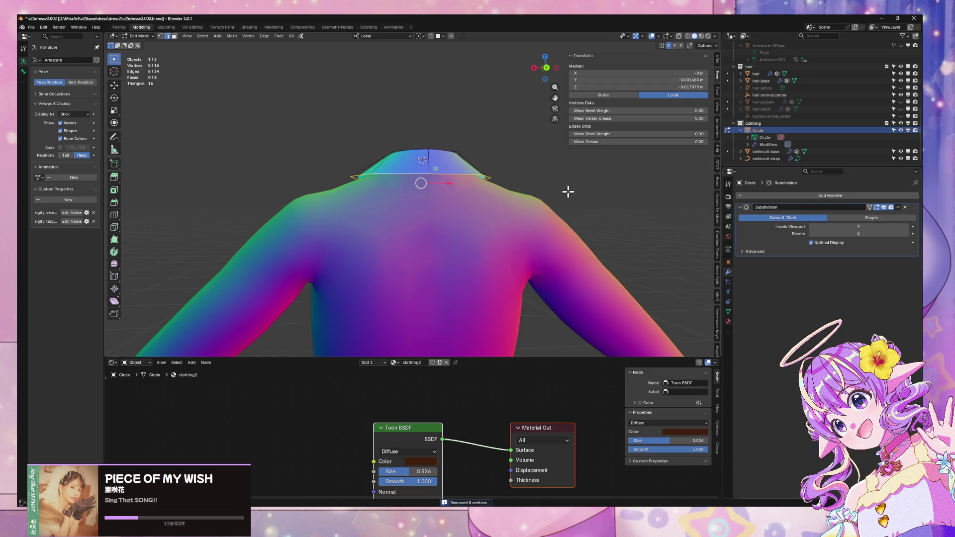
{"action": "key", "text": "e"}
{"action": "key", "text": "z"}
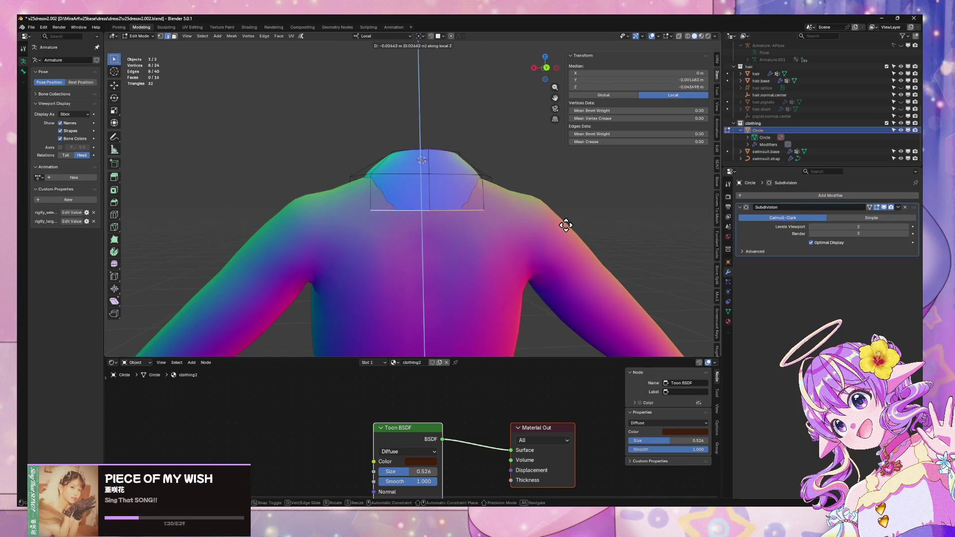
{"action": "left_click", "coordinate": [566, 231]}
{"action": "left_click", "coordinate": [421, 177], "text": "alt"}
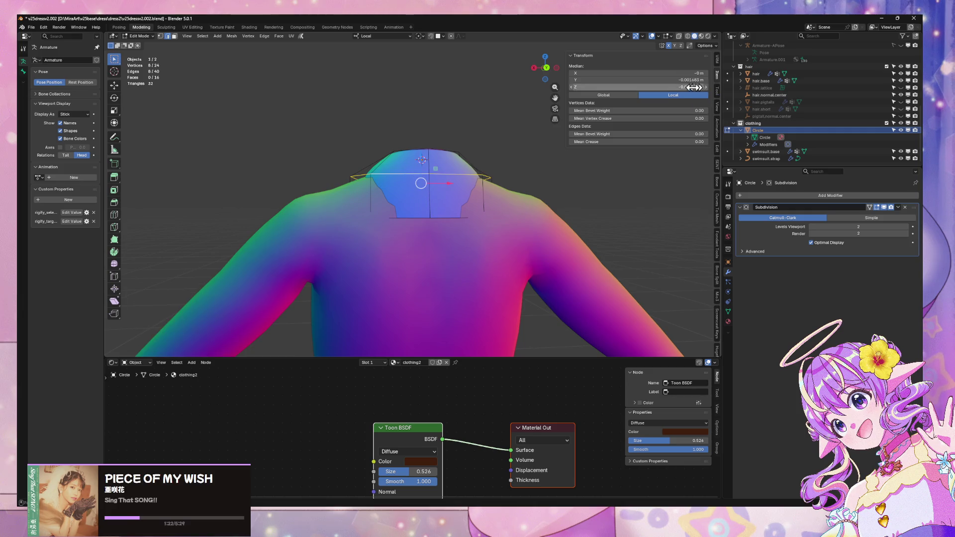
{"action": "key", "text": "Escape"}
Step: Clear the vertex crease to 0.00 and view the front in X-ray shading
{"action": "mouse_move", "coordinate": [432, 180]}
{"action": "middle_mouse_down"}
{"action": "mouse_move", "coordinate": [424, 183]}
{"action": "mouse_move", "coordinate": [458, 192]}
{"action": "mouse_move", "coordinate": [515, 167]}
{"action": "middle_mouse_up"}
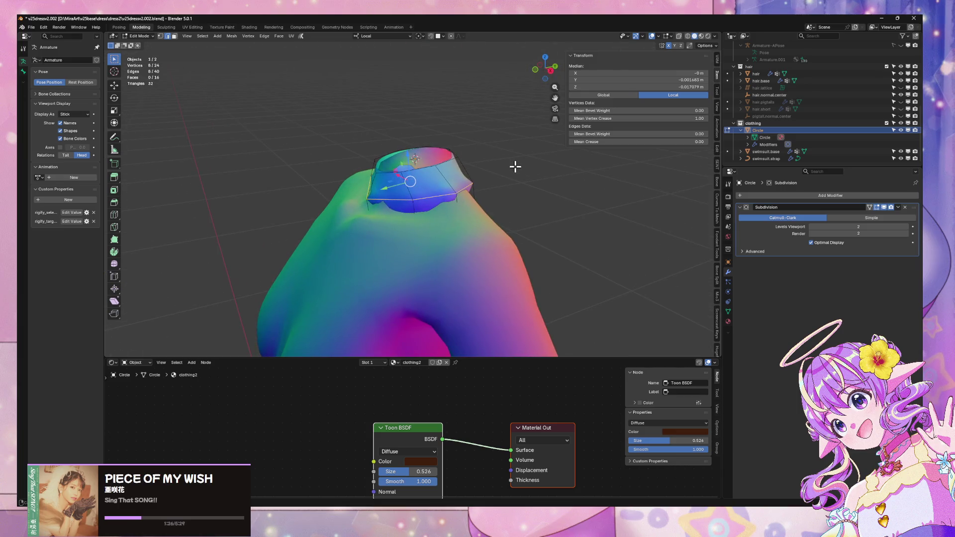
{"action": "mouse_move", "coordinate": [678, 118]}
{"action": "left_mouse_down"}
{"action": "mouse_move", "coordinate": [622, 118]}
{"action": "mouse_move", "coordinate": [671, 141]}
{"action": "left_mouse_up"}
{"action": "key", "text": "KP_1"}
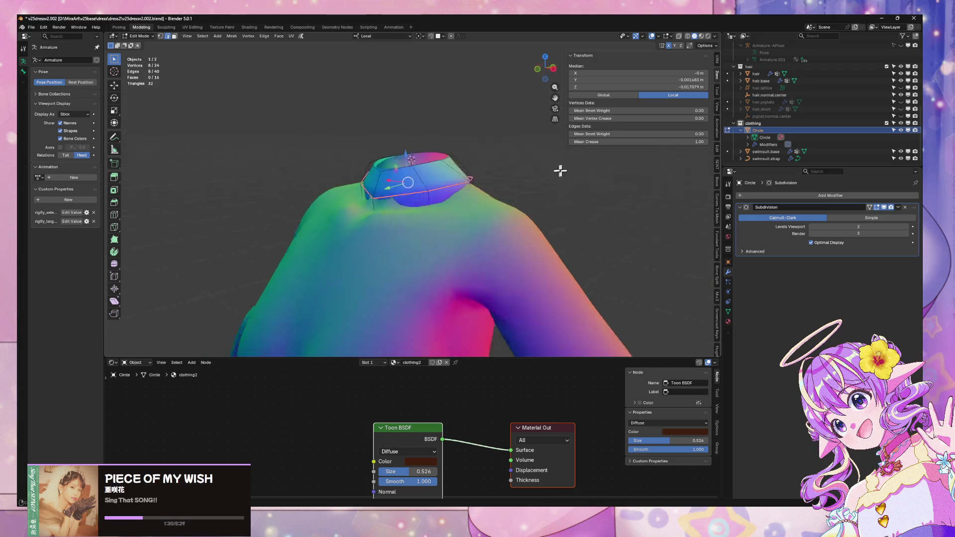
{"action": "key", "text": "alt+z"}
Step: Extrude the collar's bottom edge loop further downward along Z
{"action": "left_click", "coordinate": [425, 227], "text": "alt"}
{"action": "key", "text": "e"}
{"action": "key", "text": "x"}
{"action": "key", "text": "z"}
{"action": "key", "text": "Return"}
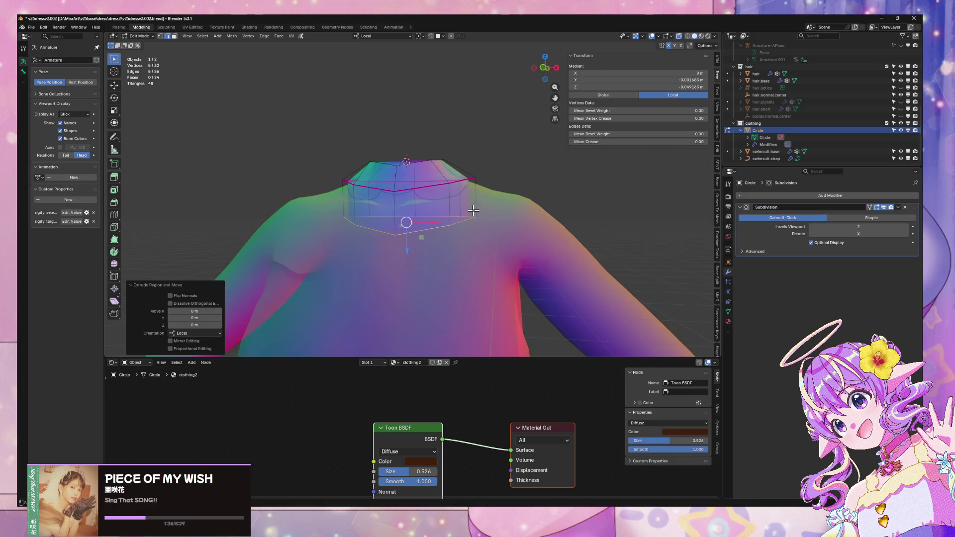
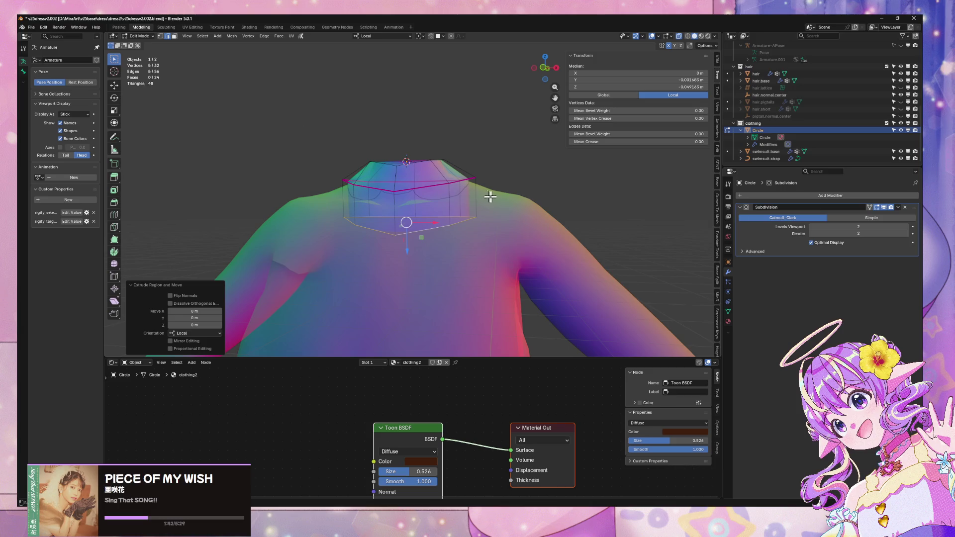
Step: Scale the selected collar loop along X and set its mean crease to 1.00
{"action": "key", "text": "s"}
{"action": "key", "text": "x"}
{"action": "left_click", "coordinate": [554, 197]}
{"action": "mouse_move", "coordinate": [555, 196]}
{"action": "middle_mouse_down"}
{"action": "mouse_move", "coordinate": [612, 212]}
{"action": "mouse_move", "coordinate": [429, 215]}
{"action": "mouse_move", "coordinate": [493, 215]}
{"action": "mouse_move", "coordinate": [715, 121]}
{"action": "middle_mouse_up"}
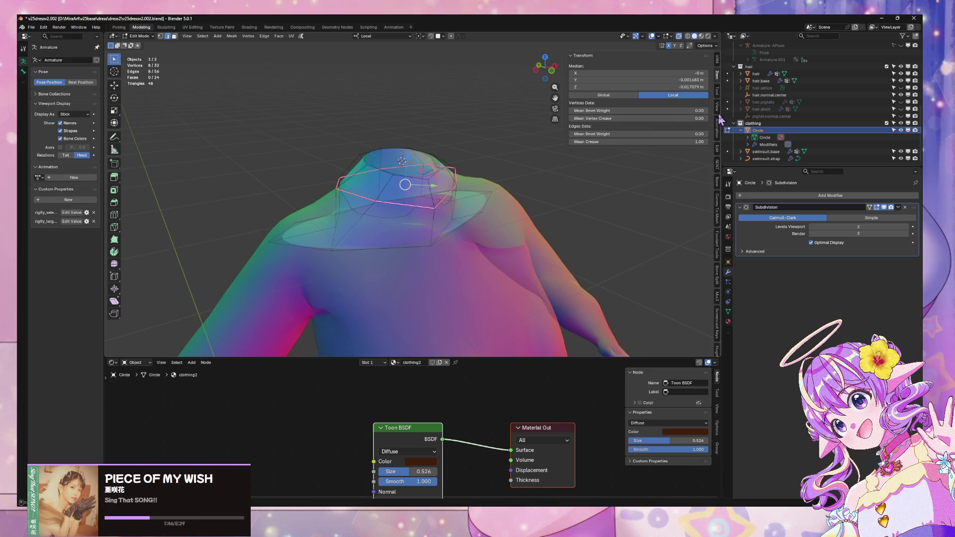
{"action": "left_click_drag", "start_coordinate": [699, 141], "coordinate": [726, 142]}
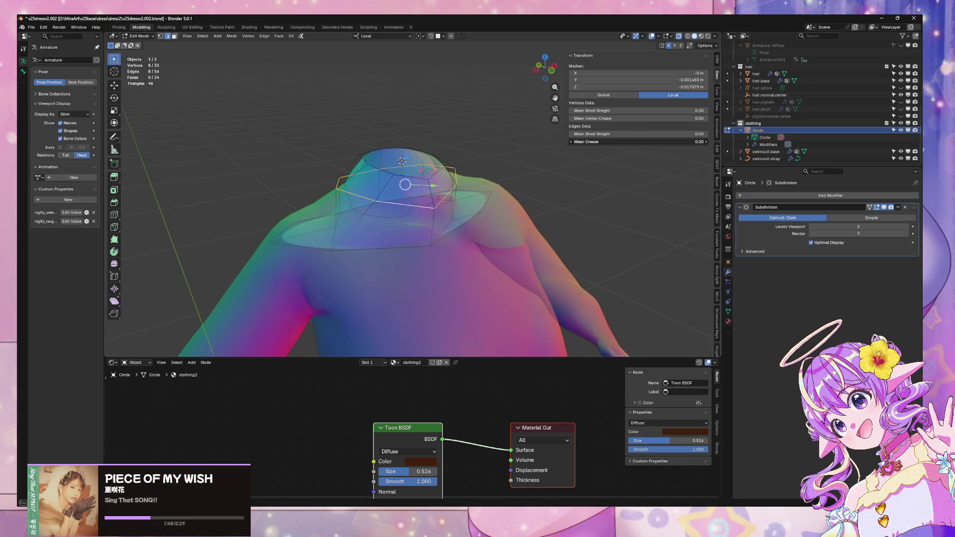
{"action": "mouse_move", "coordinate": [637, 177]}
{"action": "middle_mouse_down"}
{"action": "mouse_move", "coordinate": [560, 149]}
{"action": "mouse_move", "coordinate": [554, 181]}
{"action": "mouse_move", "coordinate": [441, 242]}
{"action": "middle_mouse_up"}
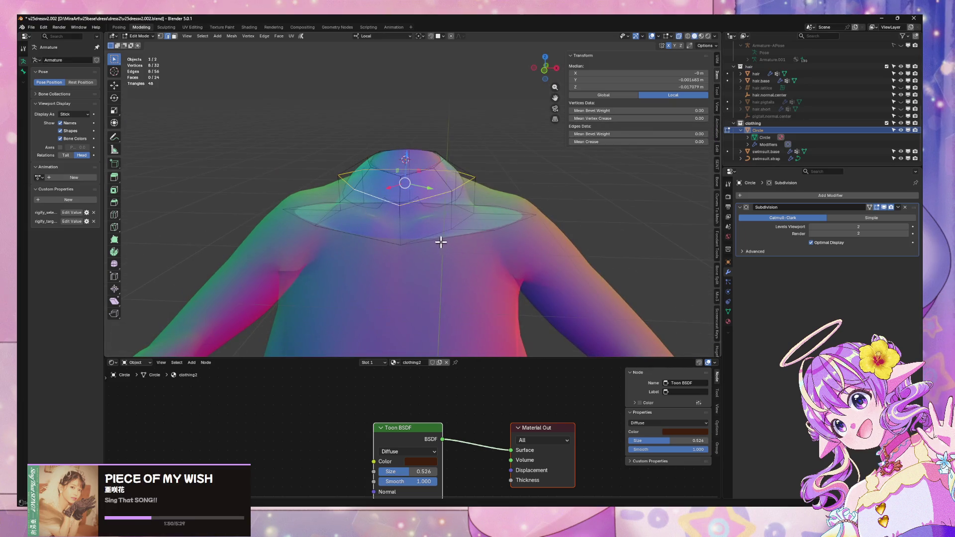
Step: Undo the extra extrusion and merge the whole collar's vertices by distance
{"action": "key", "text": "ctrl+z"}
{"action": "key", "text": "ctrl+z"}
{"action": "key", "text": "ctrl+z"}
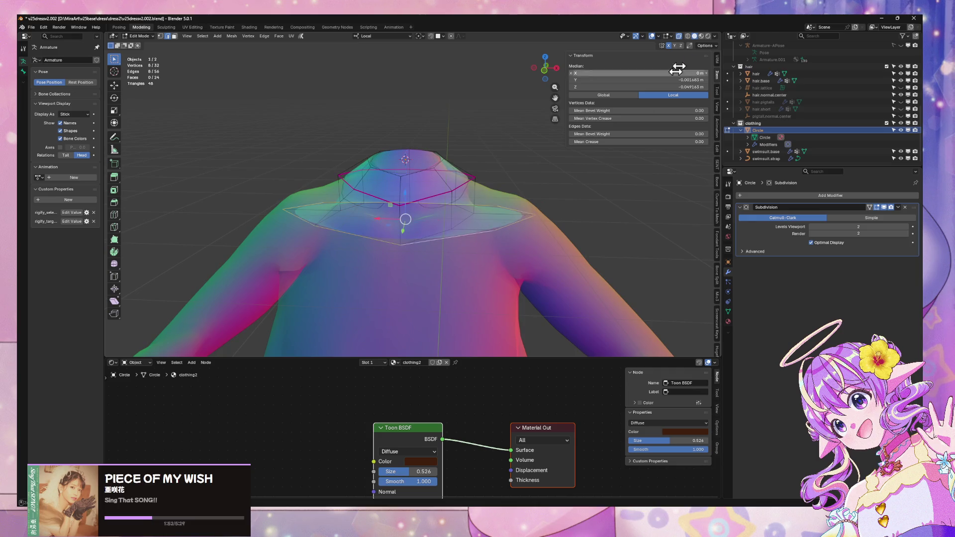
{"action": "key", "text": "a"}
{"action": "key", "text": "m"}
{"action": "left_click", "coordinate": [461, 301]}
Step: Enlarge the collar's bottom loop and raise it along Z
{"action": "left_click", "coordinate": [446, 237], "text": "alt"}
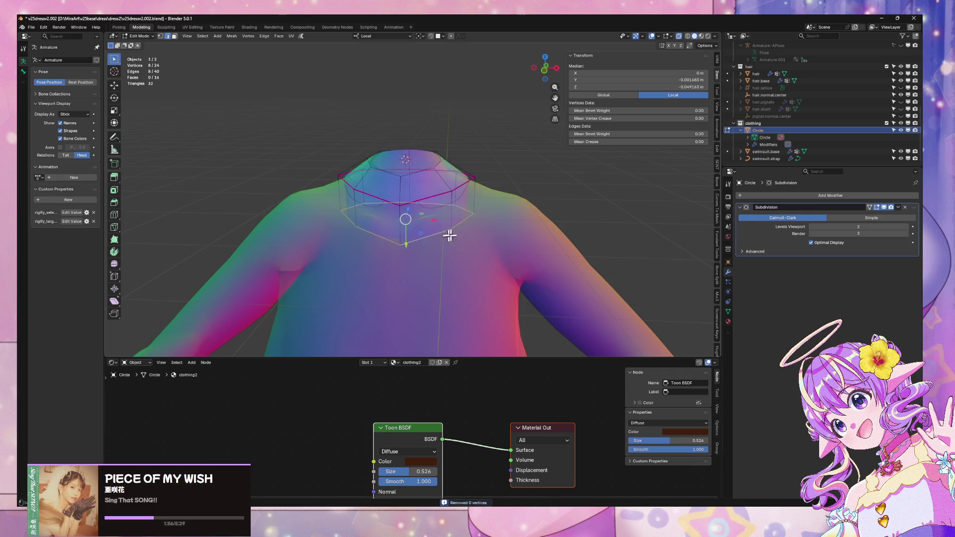
{"action": "key", "text": "s"}
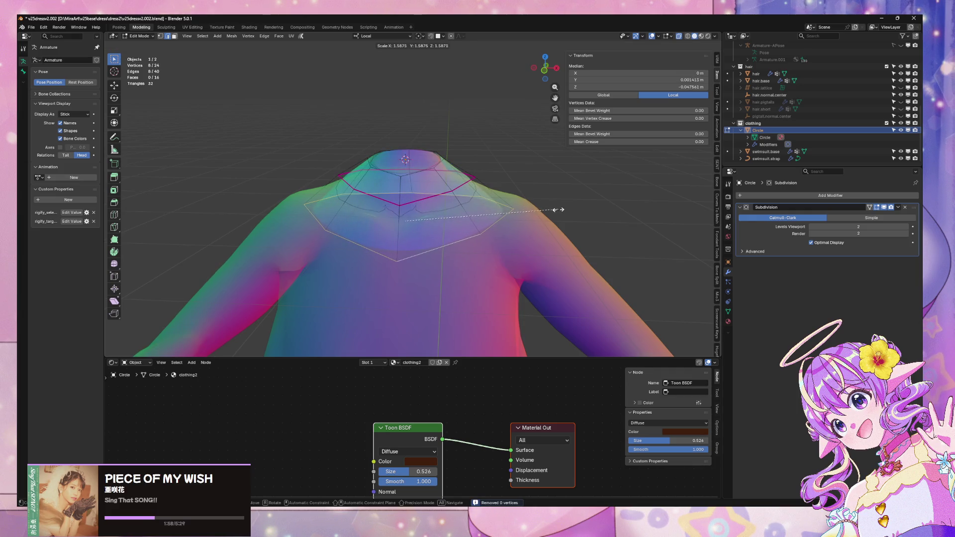
{"action": "left_click", "coordinate": [558, 209]}
{"action": "key", "text": "g"}
{"action": "key", "text": "z"}
{"action": "left_click", "coordinate": [558, 183]}
Step: Shift the bottom loop along Y, then lower it along Z
{"action": "mouse_move", "coordinate": [558, 184]}
{"action": "middle_mouse_down"}
{"action": "mouse_move", "coordinate": [565, 164]}
{"action": "mouse_move", "coordinate": [506, 149]}
{"action": "mouse_move", "coordinate": [478, 161]}
{"action": "mouse_move", "coordinate": [509, 195]}
{"action": "mouse_move", "coordinate": [615, 181]}
{"action": "mouse_move", "coordinate": [644, 207]}
{"action": "mouse_move", "coordinate": [499, 174]}
{"action": "mouse_move", "coordinate": [533, 230]}
{"action": "mouse_move", "coordinate": [546, 213]}
{"action": "middle_mouse_up"}
{"action": "key", "text": "g"}
{"action": "key", "text": "x"}
{"action": "key", "text": "y"}
{"action": "left_click", "coordinate": [465, 174]}
{"action": "key", "text": "g"}
{"action": "key", "text": "z"}
{"action": "left_click", "coordinate": [493, 182]}
Step: From the back, pull two collar rim vertices along Y
{"action": "left_click", "coordinate": [485, 197]}
{"action": "mouse_move", "coordinate": [485, 197]}
{"action": "middle_mouse_down"}
{"action": "mouse_move", "coordinate": [499, 205]}
{"action": "mouse_move", "coordinate": [423, 198]}
{"action": "middle_mouse_up"}
{"action": "key", "text": "g"}
{"action": "key", "text": "y"}
{"action": "left_click", "coordinate": [431, 199]}
{"action": "left_click", "coordinate": [383, 204]}
{"action": "key", "text": "g"}
{"action": "key", "text": "y"}
{"action": "left_click", "coordinate": [393, 201]}
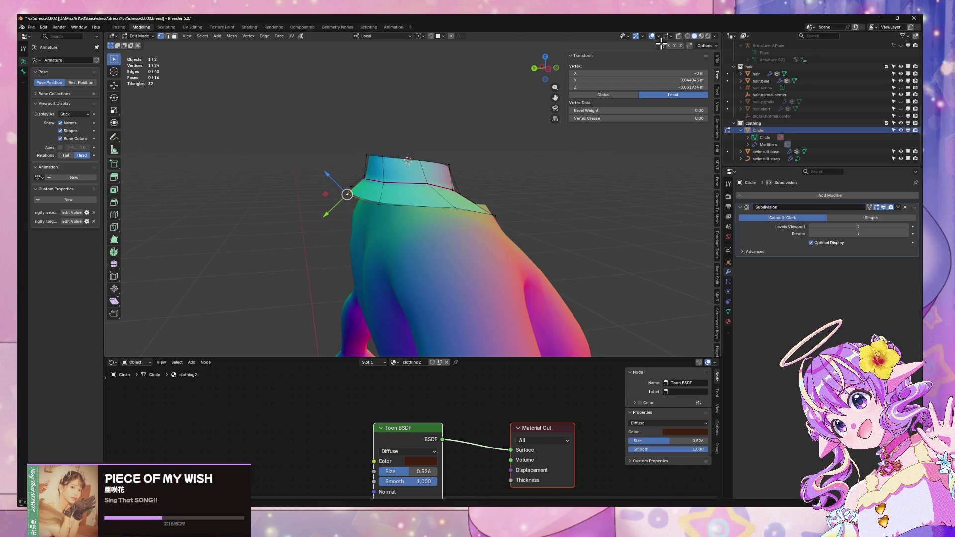
Step: Adjust that vertex and a lower rim vertex further along Y
{"action": "key", "text": "g"}
{"action": "key", "text": "y"}
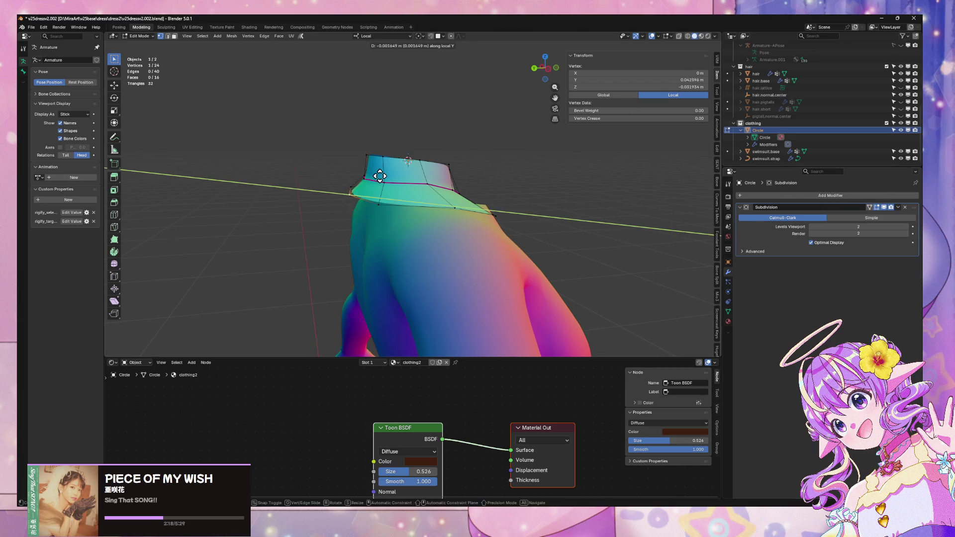
{"action": "left_click", "coordinate": [387, 176]}
{"action": "left_click", "coordinate": [383, 203]}
{"action": "key", "text": "g"}
{"action": "key", "text": "y"}
{"action": "left_click", "coordinate": [389, 203]}
Step: Move two more rim vertices along Y to hug the shoulders
{"action": "mouse_move", "coordinate": [388, 202]}
{"action": "middle_mouse_down"}
{"action": "mouse_move", "coordinate": [432, 213]}
{"action": "mouse_move", "coordinate": [360, 210]}
{"action": "middle_mouse_up"}
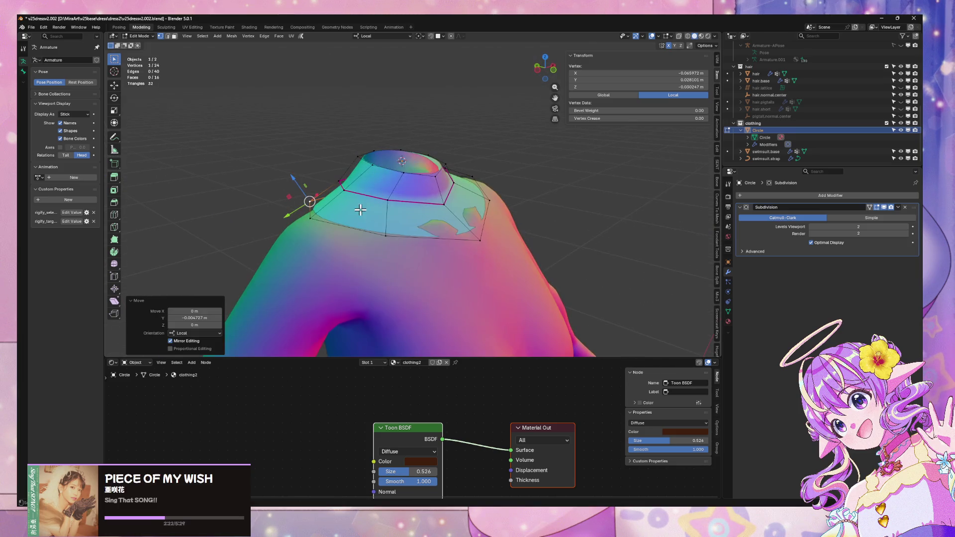
{"action": "left_click", "coordinate": [479, 237]}
{"action": "key", "text": "g"}
{"action": "key", "text": "y"}
{"action": "left_click", "coordinate": [485, 234]}
{"action": "left_click", "coordinate": [397, 238]}
{"action": "key", "text": "g"}
{"action": "key", "text": "y"}
{"action": "left_click", "coordinate": [406, 233]}
Step: Move the mirrored front vertex vertically, then along Y
{"action": "mouse_move", "coordinate": [406, 233]}
{"action": "middle_mouse_down"}
{"action": "mouse_move", "coordinate": [367, 228]}
{"action": "mouse_move", "coordinate": [488, 213]}
{"action": "middle_mouse_up"}
{"action": "left_click", "coordinate": [486, 215]}
{"action": "key", "text": "g"}
{"action": "key", "text": "z"}
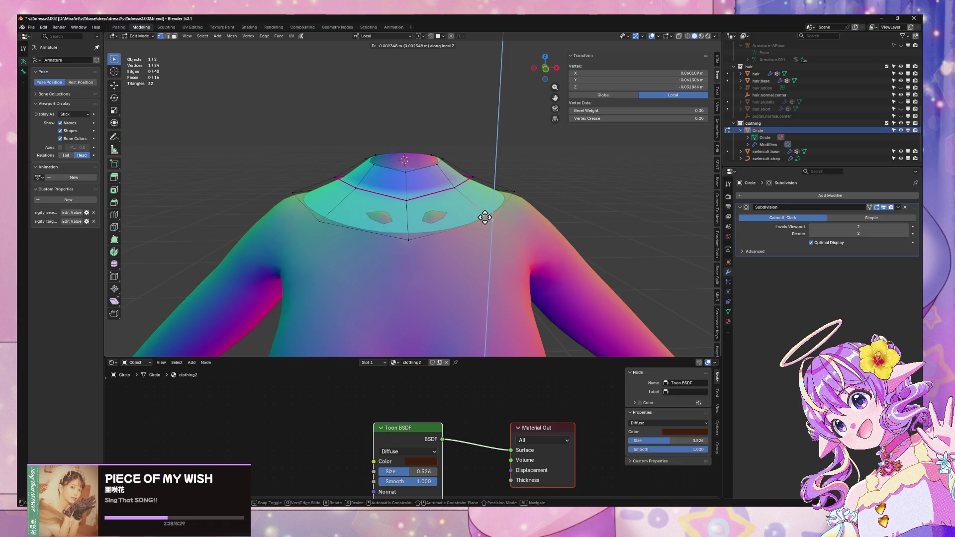
{"action": "left_click", "coordinate": [486, 218]}
{"action": "key", "text": "g"}
{"action": "key", "text": "y"}
{"action": "left_click", "coordinate": [493, 219]}
Step: Shift the rim's centre vertex along Y
{"action": "middle_click_drag", "start_coordinate": [493, 219], "coordinate": [549, 217]}
{"action": "left_click", "coordinate": [483, 231]}
{"action": "key", "text": "g"}
{"action": "key", "text": "x"}
{"action": "key", "text": "y"}
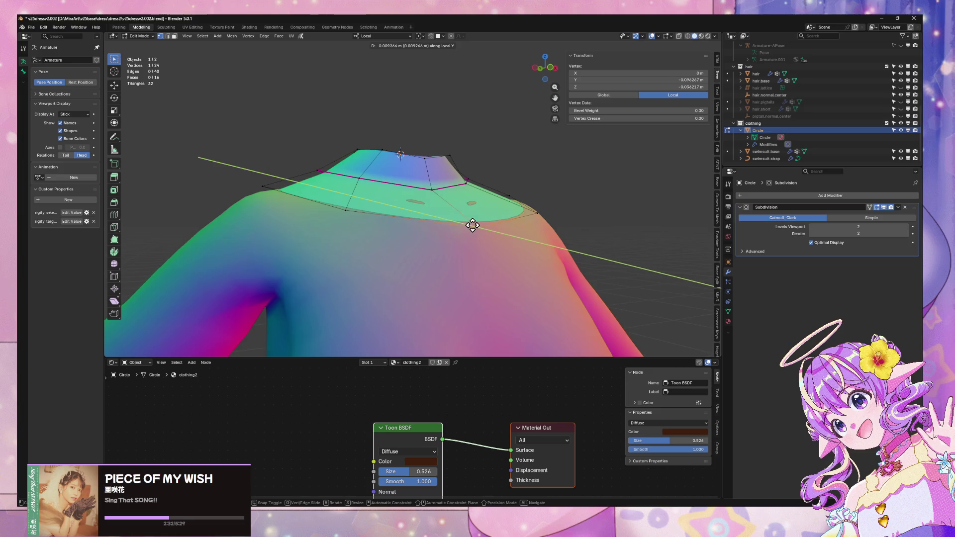
{"action": "left_click", "coordinate": [478, 226]}
Step: Slide two rim vertices along their edges, at factors 0.304 and 0.285
{"action": "mouse_move", "coordinate": [485, 237]}
{"action": "middle_mouse_down"}
{"action": "mouse_move", "coordinate": [522, 208]}
{"action": "mouse_move", "coordinate": [536, 214]}
{"action": "mouse_move", "coordinate": [495, 248]}
{"action": "middle_mouse_up"}
{"action": "key", "text": "g"}
{"action": "key", "text": "z"}
{"action": "key", "text": "g"}
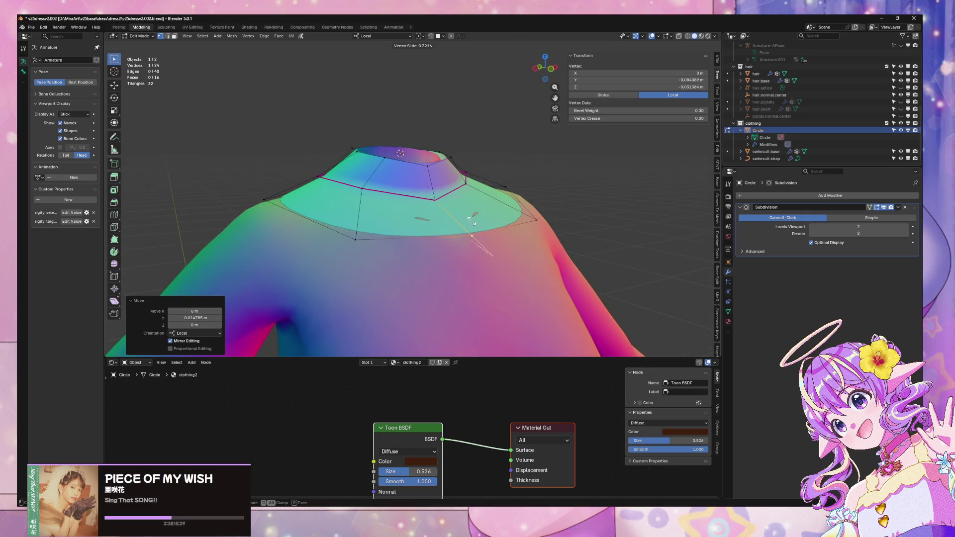
{"action": "left_click", "coordinate": [473, 230]}
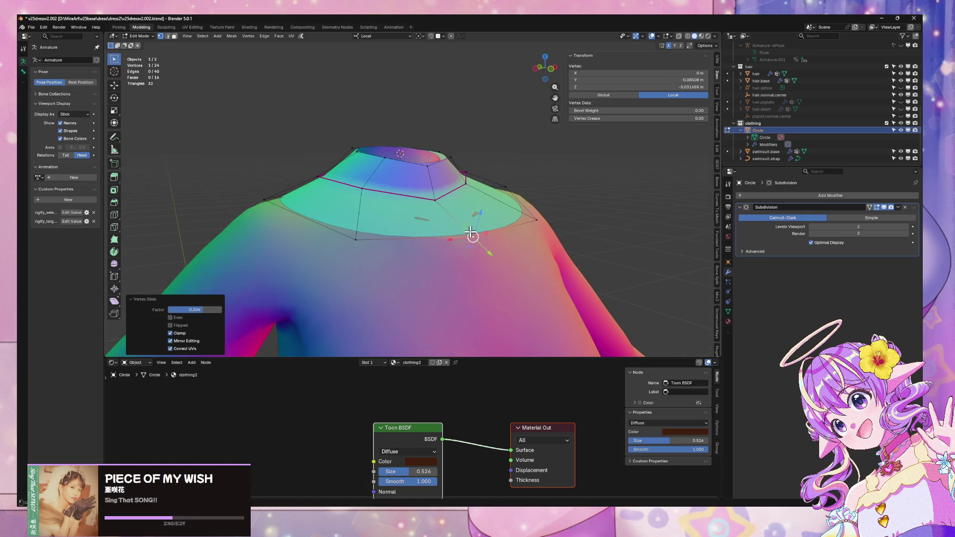
{"action": "middle_click_drag", "start_coordinate": [473, 230], "coordinate": [434, 241]}
{"action": "left_click", "coordinate": [338, 253]}
{"action": "key", "text": "g"}
{"action": "key", "text": "g"}
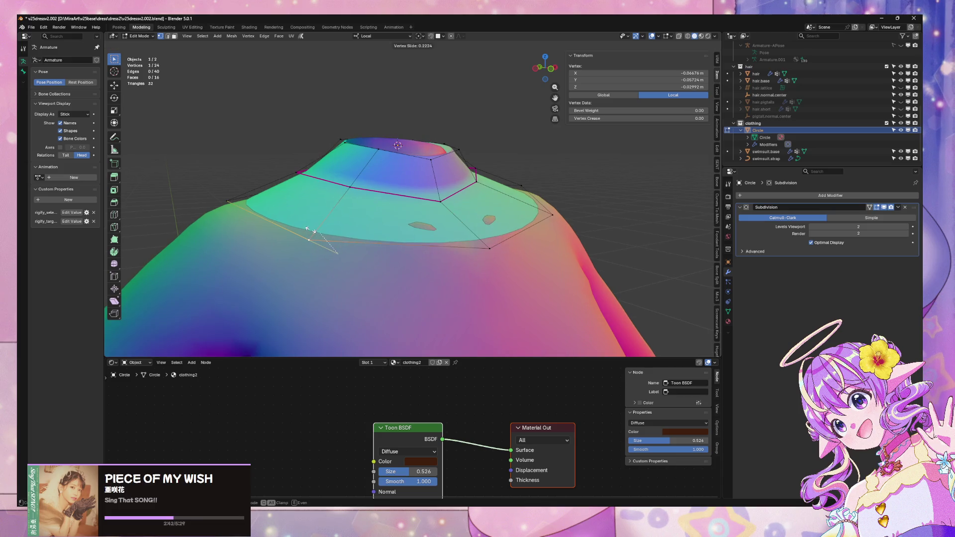
{"action": "left_click", "coordinate": [305, 227]}
Step: Move a front vertex sideways along X
{"action": "mouse_move", "coordinate": [375, 222]}
{"action": "middle_mouse_down"}
{"action": "mouse_move", "coordinate": [454, 245]}
{"action": "mouse_move", "coordinate": [458, 214]}
{"action": "mouse_move", "coordinate": [541, 227]}
{"action": "mouse_move", "coordinate": [556, 206]}
{"action": "mouse_move", "coordinate": [616, 239]}
{"action": "mouse_move", "coordinate": [473, 223]}
{"action": "mouse_move", "coordinate": [443, 242]}
{"action": "mouse_move", "coordinate": [433, 189]}
{"action": "mouse_move", "coordinate": [471, 207]}
{"action": "mouse_move", "coordinate": [530, 213]}
{"action": "mouse_move", "coordinate": [471, 211]}
{"action": "middle_mouse_up"}
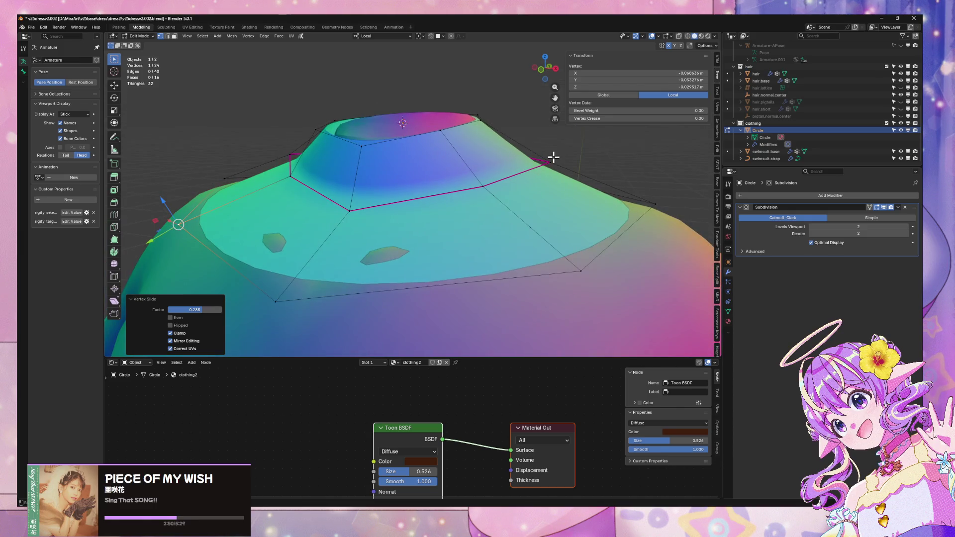
{"action": "key", "text": "g"}
{"action": "key", "text": "x"}
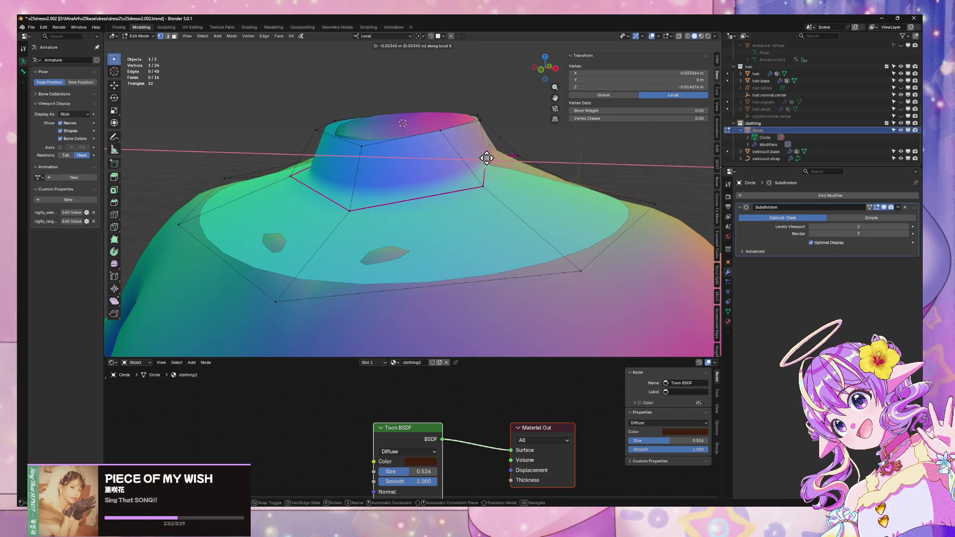
{"action": "left_click", "coordinate": [525, 159]}
{"action": "mouse_move", "coordinate": [525, 159]}
{"action": "middle_mouse_down"}
{"action": "mouse_move", "coordinate": [554, 156]}
{"action": "mouse_move", "coordinate": [507, 172]}
{"action": "mouse_move", "coordinate": [513, 228]}
{"action": "mouse_move", "coordinate": [503, 262]}
{"action": "mouse_move", "coordinate": [392, 213]}
{"action": "mouse_move", "coordinate": [402, 200]}
{"action": "mouse_move", "coordinate": [385, 196]}
{"action": "mouse_move", "coordinate": [454, 219]}
{"action": "mouse_move", "coordinate": [408, 202]}
{"action": "mouse_move", "coordinate": [497, 209]}
{"action": "mouse_move", "coordinate": [418, 220]}
{"action": "mouse_move", "coordinate": [389, 196]}
{"action": "mouse_move", "coordinate": [542, 215]}
{"action": "mouse_move", "coordinate": [473, 214]}
{"action": "mouse_move", "coordinate": [469, 191]}
{"action": "middle_mouse_up"}
Step: Extrude the back rim edges downward and shift the new edges along X
{"action": "key", "text": "2"}
{"action": "left_click", "coordinate": [389, 199]}
{"action": "key", "text": "e"}
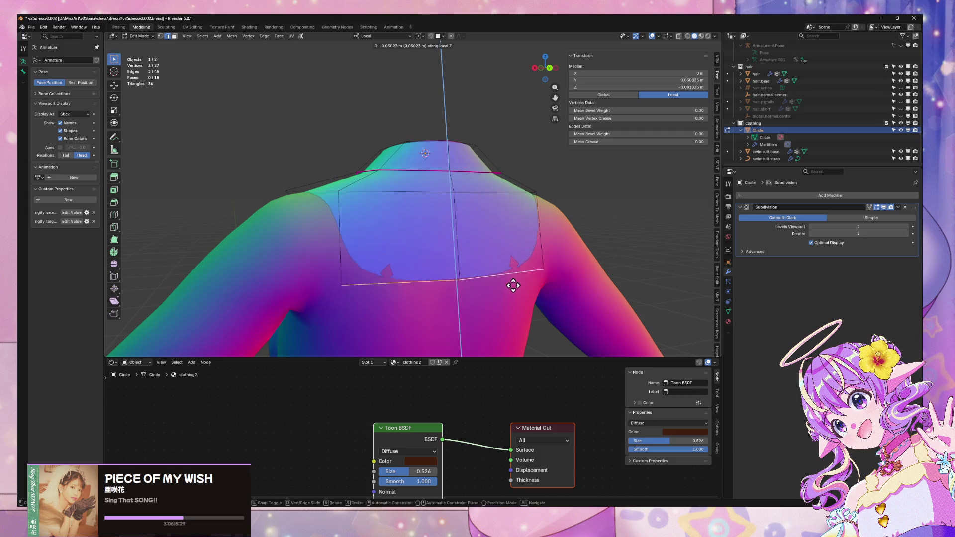
{"action": "left_click", "coordinate": [514, 296]}
{"action": "key", "text": "g"}
{"action": "key", "text": "x"}
{"action": "left_click", "coordinate": [518, 293]}
Step: Slide a vertex of the new back panel along its edge
{"action": "mouse_move", "coordinate": [517, 294]}
{"action": "middle_mouse_down"}
{"action": "mouse_move", "coordinate": [513, 284]}
{"action": "mouse_move", "coordinate": [392, 240]}
{"action": "middle_mouse_up"}
{"action": "left_click", "coordinate": [405, 240]}
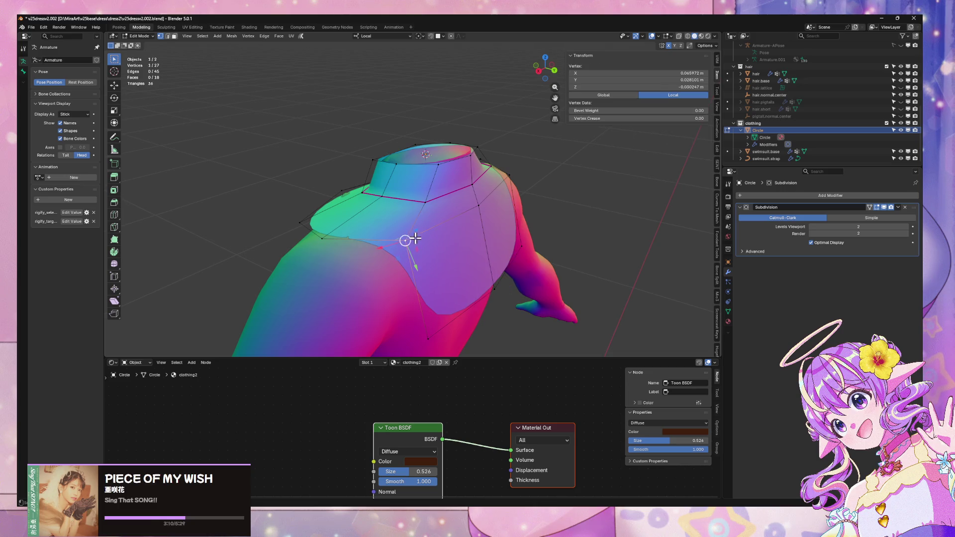
{"action": "key", "text": "shift+v"}
{"action": "left_click", "coordinate": [414, 230]}
Step: Move a panel edge vertically and then along Y
{"action": "mouse_move", "coordinate": [414, 230]}
{"action": "middle_mouse_down"}
{"action": "mouse_move", "coordinate": [497, 250]}
{"action": "mouse_move", "coordinate": [484, 197]}
{"action": "mouse_move", "coordinate": [424, 192]}
{"action": "mouse_move", "coordinate": [441, 187]}
{"action": "mouse_move", "coordinate": [433, 181]}
{"action": "middle_mouse_up"}
{"action": "key", "text": "2"}
{"action": "left_click", "coordinate": [467, 185]}
{"action": "key", "text": "g"}
{"action": "key", "text": "z"}
{"action": "key", "text": "z"}
{"action": "left_click", "coordinate": [457, 206]}
{"action": "mouse_move", "coordinate": [482, 207]}
{"action": "middle_mouse_down"}
{"action": "mouse_move", "coordinate": [520, 216]}
{"action": "mouse_move", "coordinate": [443, 230]}
{"action": "middle_mouse_up"}
{"action": "key", "text": "g"}
{"action": "key", "text": "y"}
{"action": "key", "text": "y"}
{"action": "left_click", "coordinate": [497, 215]}
Step: Add a centred loop cut across the panel and shift it along Y
{"action": "key", "text": "ctrl+r"}
{"action": "left_click", "coordinate": [406, 145]}
{"action": "right_click", "coordinate": [404, 141]}
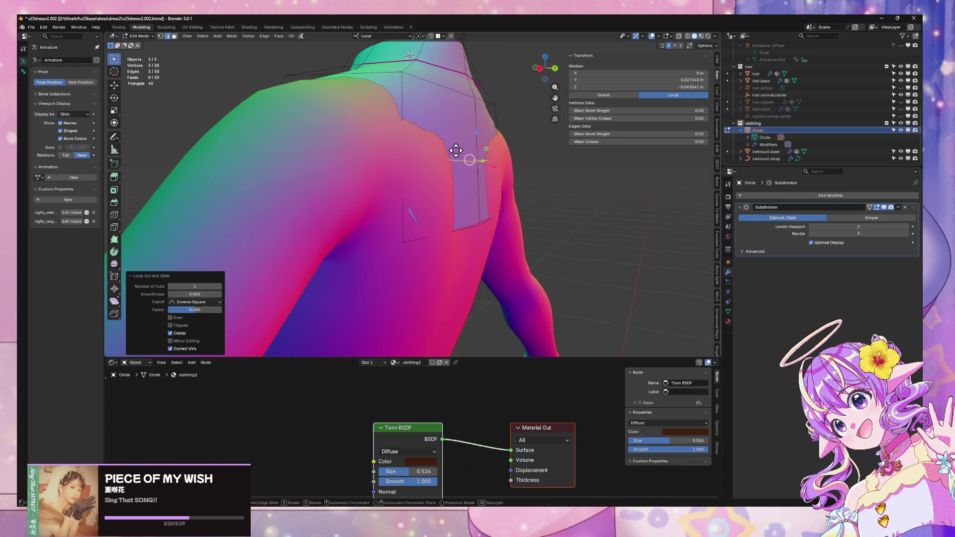
{"action": "key", "text": "y"}
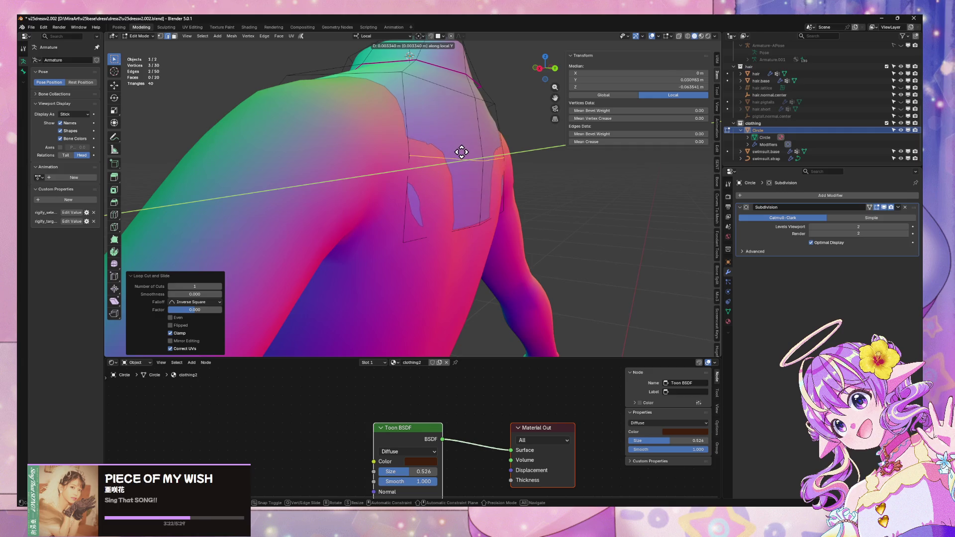
{"action": "left_click", "coordinate": [464, 158]}
Step: Reposition the panel's lower edge along Y and down along Z
{"action": "left_click", "coordinate": [428, 228]}
{"action": "key", "text": "g"}
{"action": "key", "text": "y"}
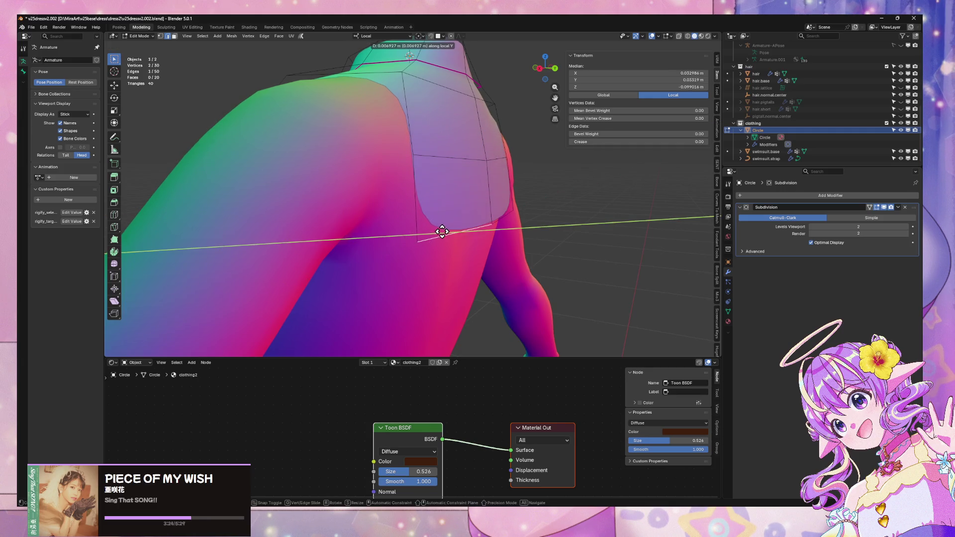
{"action": "left_click", "coordinate": [442, 230]}
{"action": "key", "text": "g"}
{"action": "key", "text": "z"}
{"action": "key", "text": "z"}
{"action": "left_click", "coordinate": [427, 260]}
{"action": "key", "text": "g"}
{"action": "key", "text": "y"}
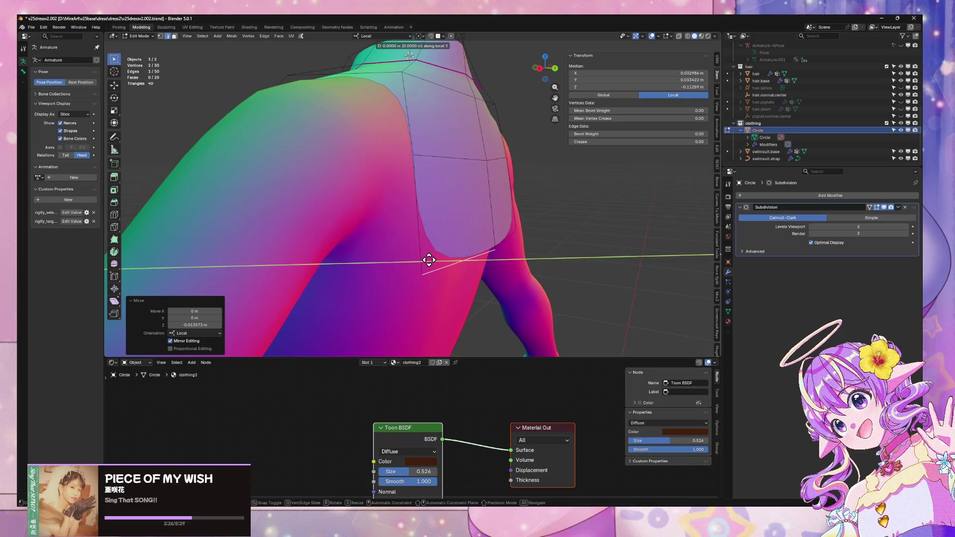
{"action": "key", "text": "x"}
Step: Slide a lower-edge vertex along the bottom edge at factor 0.325
{"action": "key", "text": "y"}
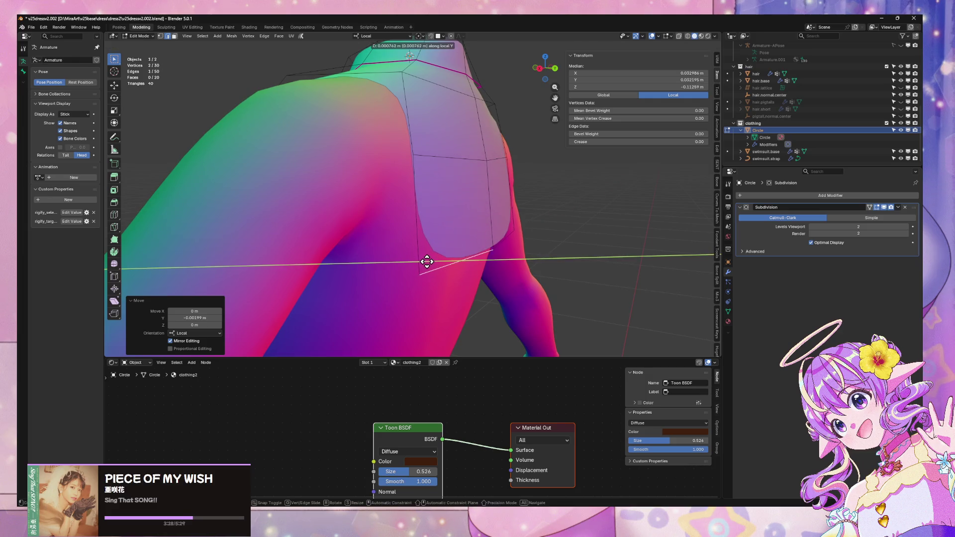
{"action": "left_click", "coordinate": [426, 260]}
{"action": "middle_click_drag", "start_coordinate": [426, 261], "coordinate": [433, 247]}
{"action": "key", "text": "1"}
{"action": "left_click", "coordinate": [336, 255]}
{"action": "key", "text": "g"}
{"action": "key", "text": "g"}
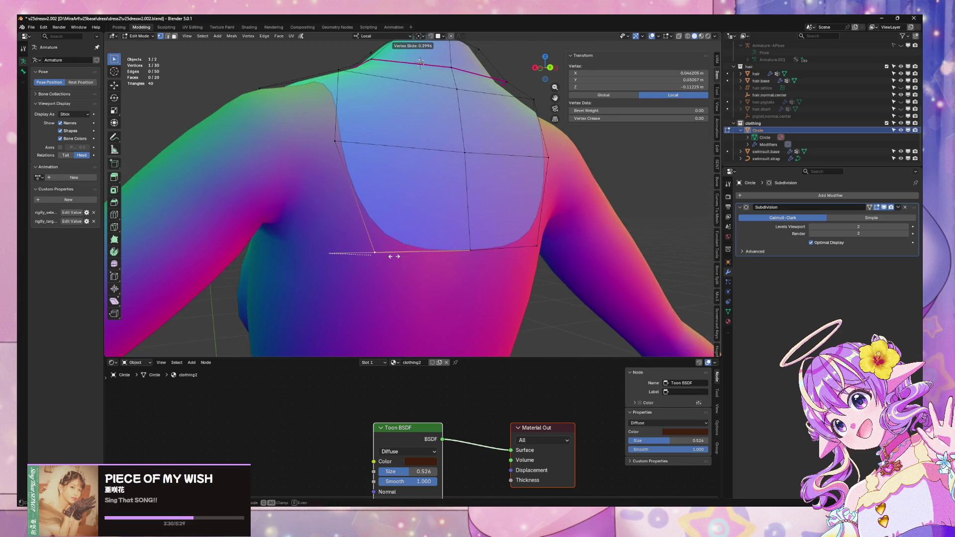
{"action": "left_click", "coordinate": [396, 256]}
Step: Slide the left panel vertex at factor 0.101 and slide another vertex
{"action": "left_click", "coordinate": [332, 145]}
{"action": "key", "text": "g"}
{"action": "key", "text": "g"}
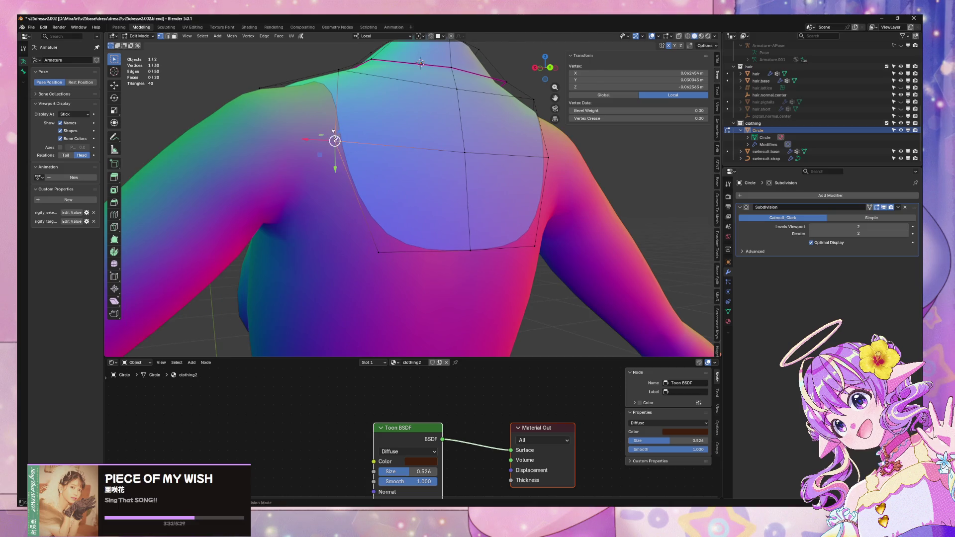
{"action": "left_click", "coordinate": [347, 138]}
{"action": "middle_click_drag", "start_coordinate": [351, 70], "coordinate": [398, 118]}
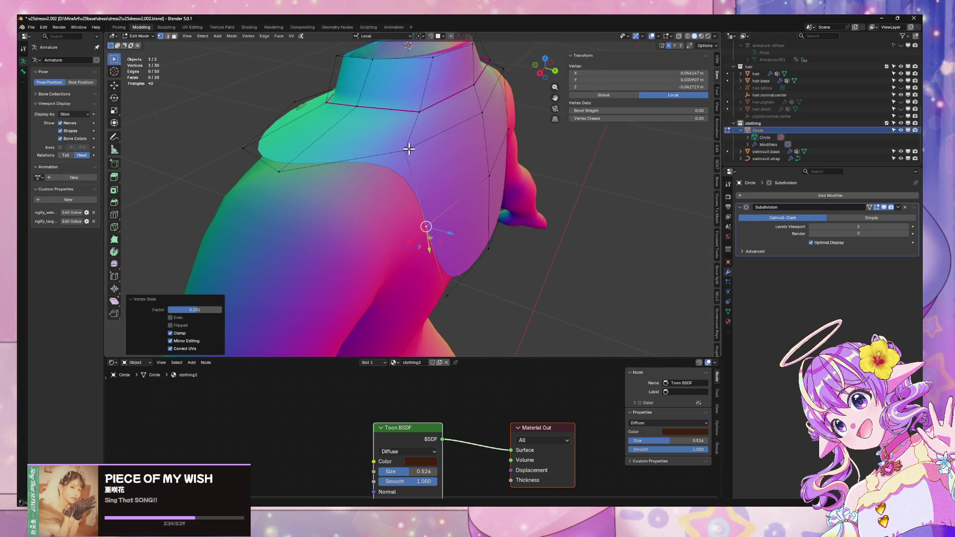
{"action": "left_click", "coordinate": [393, 151]}
{"action": "key", "text": "g"}
{"action": "key", "text": "g"}
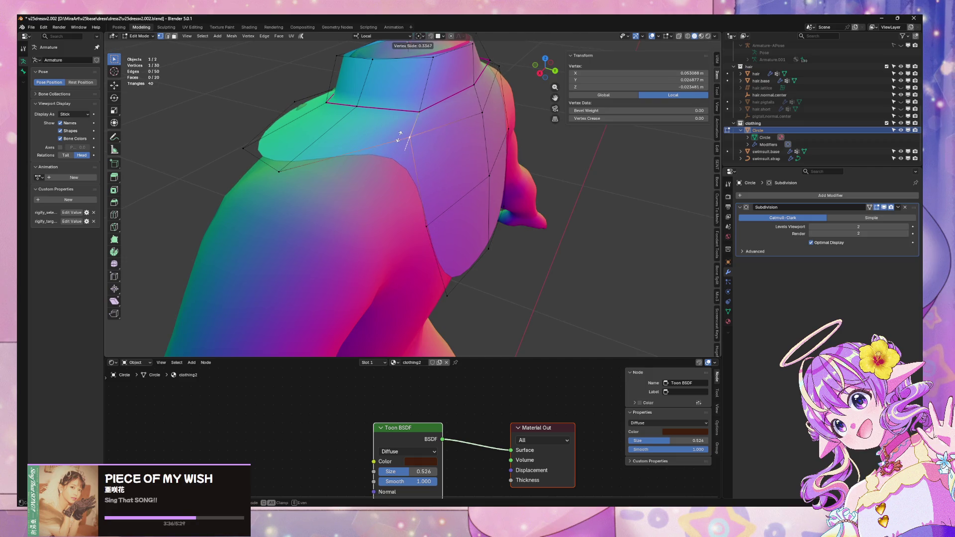
{"action": "left_click", "coordinate": [400, 137]}
Step: Shift a back panel vertex along Y, then leave Edit Mode
{"action": "middle_click_drag", "start_coordinate": [399, 136], "coordinate": [441, 125]}
{"action": "left_click", "coordinate": [471, 167]}
{"action": "key", "text": "g"}
{"action": "key", "text": "y"}
{"action": "middle_click_drag", "start_coordinate": [501, 166], "coordinate": [546, 165]}
{"action": "left_click", "coordinate": [516, 166]}
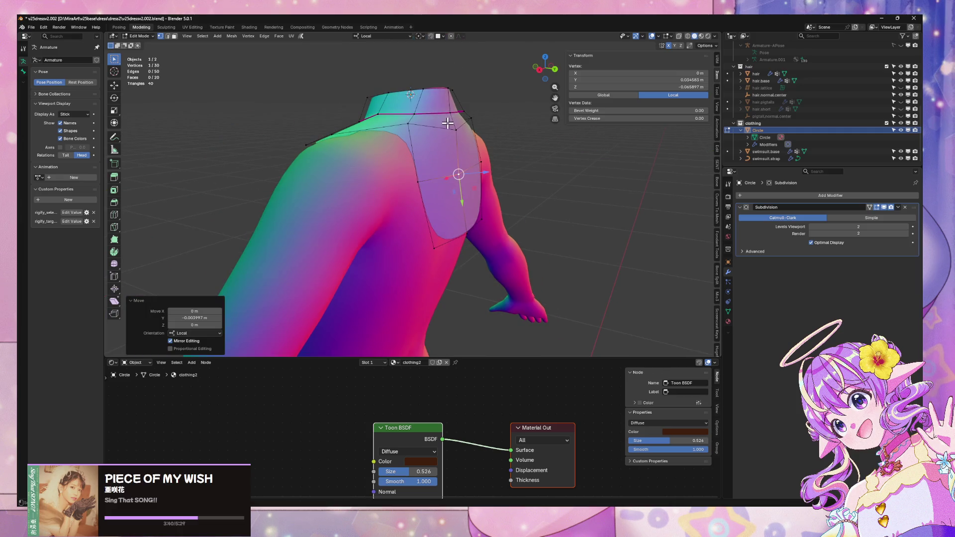
{"action": "key", "text": "g"}
{"action": "key", "text": "y"}
{"action": "left_click", "coordinate": [473, 127]}
{"action": "key", "text": "Tab"}
Step: Zoom in close on the torso and put the collar mesh back into Edit Mode
{"action": "left_click", "coordinate": [505, 148]}
{"action": "mouse_move", "coordinate": [505, 148]}
{"action": "middle_mouse_down"}
{"action": "mouse_move", "coordinate": [522, 181]}
{"action": "mouse_move", "coordinate": [565, 202]}
{"action": "mouse_move", "coordinate": [492, 202]}
{"action": "mouse_move", "coordinate": [456, 166]}
{"action": "mouse_move", "coordinate": [419, 188]}
{"action": "mouse_move", "coordinate": [482, 189]}
{"action": "middle_mouse_up"}
{"action": "scroll", "coordinate": [565, 203], "scroll_direction": "up", "scroll_amount": 4}
{"action": "scroll", "coordinate": [456, 165], "scroll_direction": "down", "scroll_amount": 3}
{"action": "scroll", "coordinate": [419, 188], "scroll_direction": "up", "scroll_amount": 4}
{"action": "left_click", "coordinate": [433, 188]}
{"action": "key", "text": "Tab"}
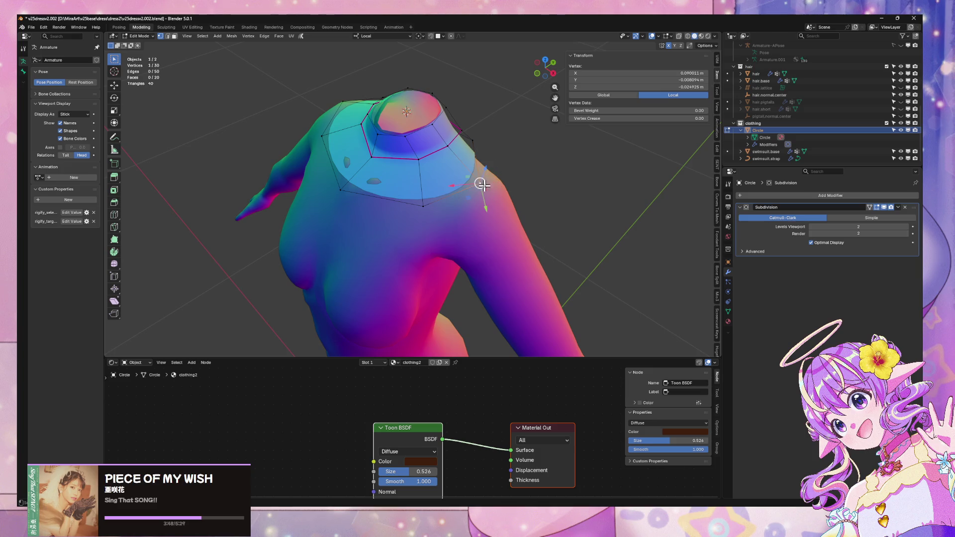
Step: Vertex-slide two collar vertices near the neck so they sit closer to it
{"action": "key", "text": "shift+v"}
{"action": "left_click", "coordinate": [473, 180]}
{"action": "mouse_move", "coordinate": [470, 179]}
{"action": "middle_mouse_down"}
{"action": "mouse_move", "coordinate": [388, 201]}
{"action": "mouse_move", "coordinate": [467, 180]}
{"action": "middle_mouse_up"}
{"action": "left_click", "coordinate": [393, 195]}
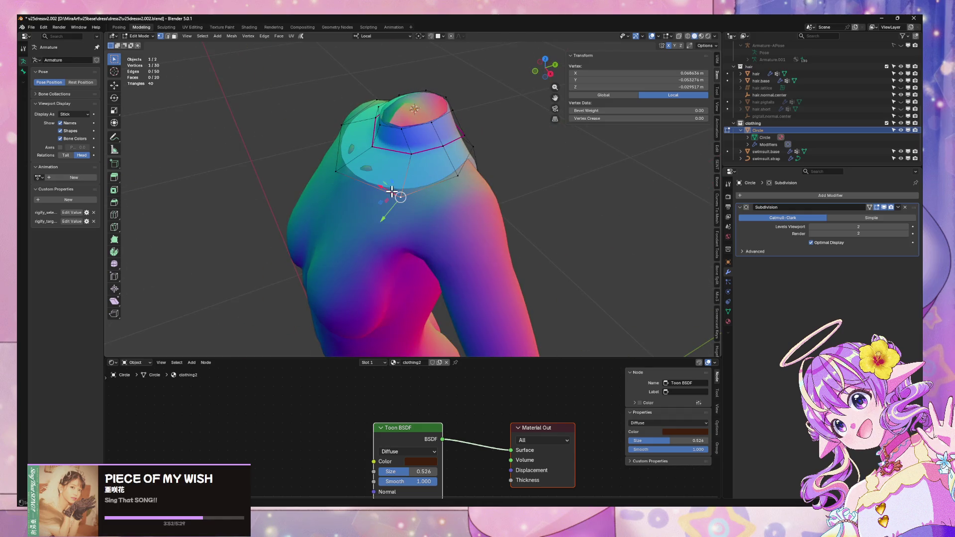
{"action": "key", "text": "shift+v"}
{"action": "left_click", "coordinate": [372, 175]}
Step: Slide the centre front collar vertex down the chest to deepen the V
{"action": "mouse_move", "coordinate": [401, 164]}
{"action": "middle_mouse_down"}
{"action": "mouse_move", "coordinate": [464, 132]}
{"action": "mouse_move", "coordinate": [420, 175]}
{"action": "mouse_move", "coordinate": [328, 189]}
{"action": "mouse_move", "coordinate": [251, 184]}
{"action": "mouse_move", "coordinate": [396, 198]}
{"action": "middle_mouse_up"}
{"action": "left_click", "coordinate": [420, 182]}
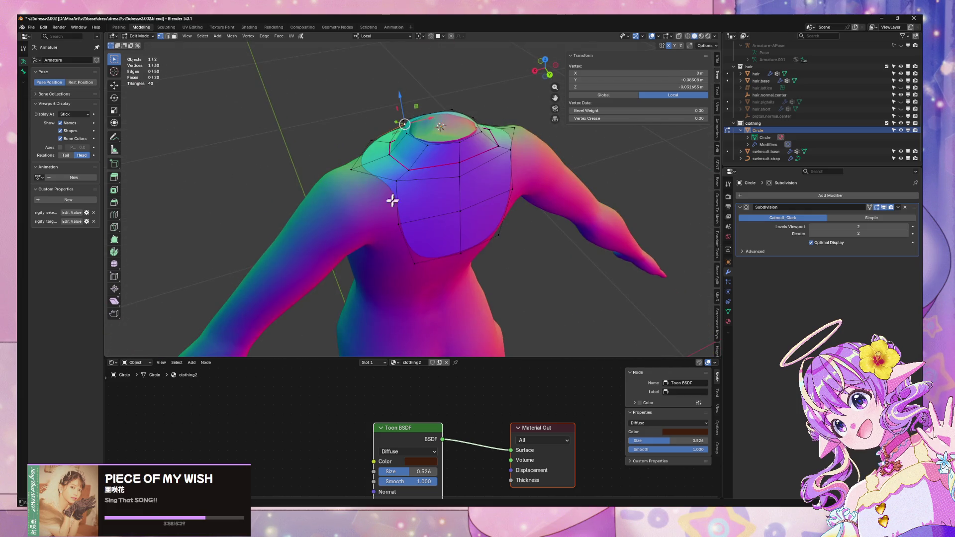
{"action": "key", "text": "shift+v"}
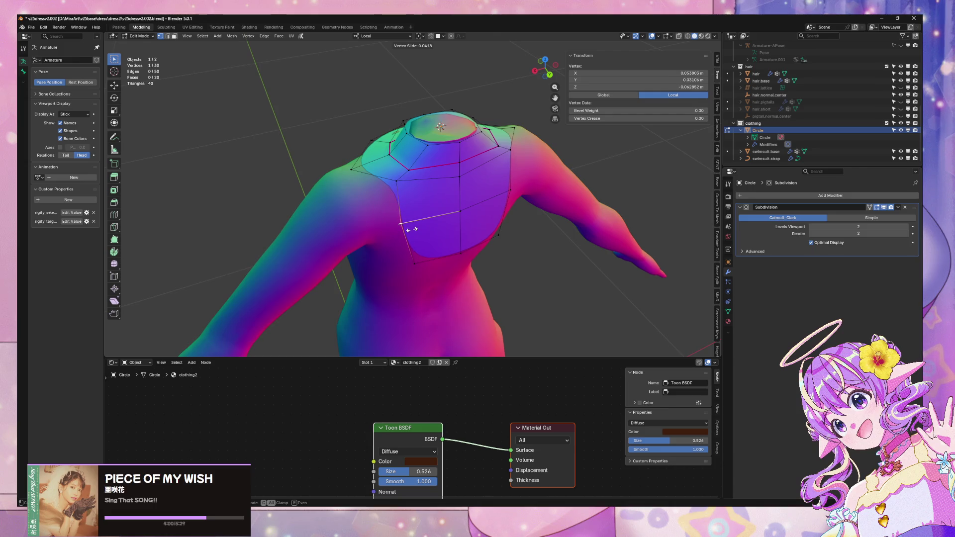
{"action": "left_click", "coordinate": [418, 251]}
{"action": "left_click", "coordinate": [443, 261]}
{"action": "key", "text": "shift+v"}
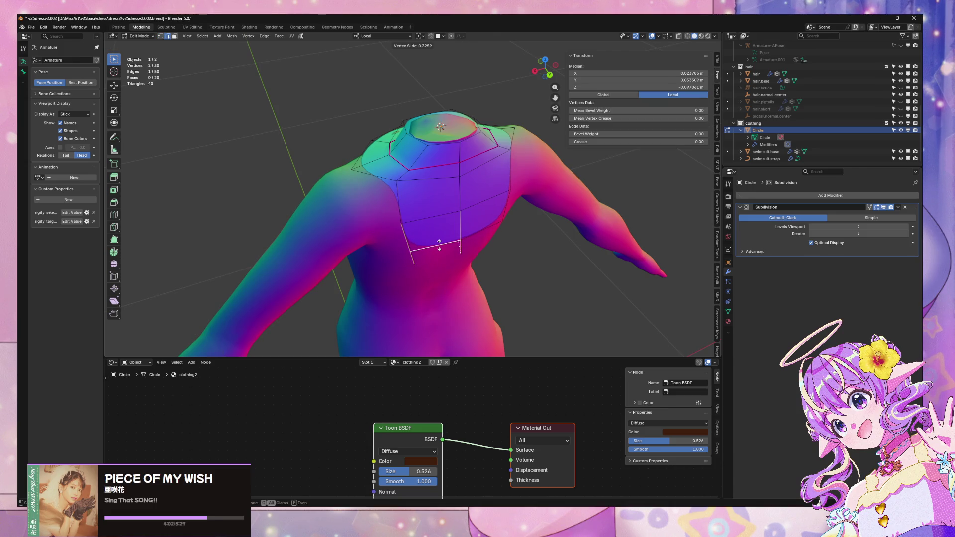
{"action": "left_click", "coordinate": [438, 241]}
Step: From the back view, slide a back collar vertex and nudge the selection along local Y
{"action": "key", "text": "ctrl+KP_1"}
{"action": "key", "text": "shift+v"}
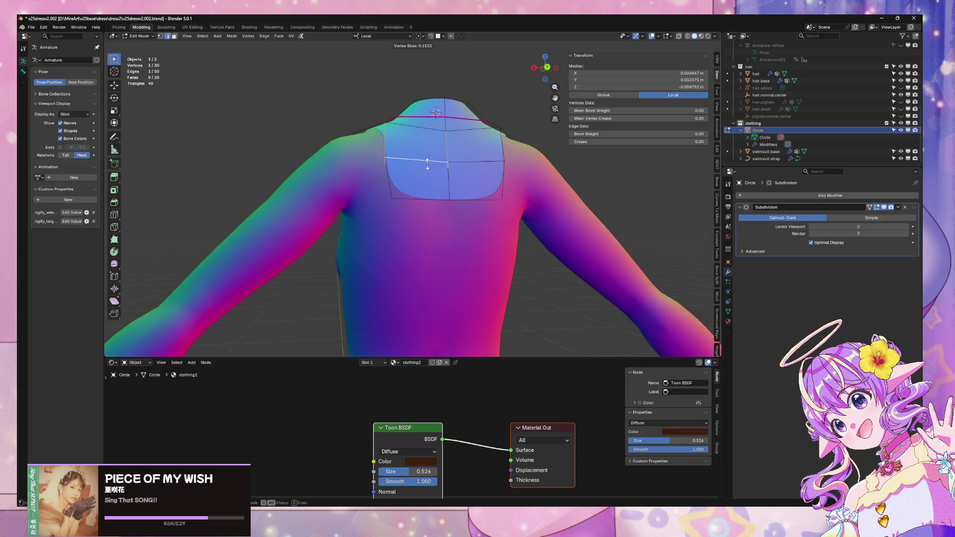
{"action": "left_click", "coordinate": [425, 163]}
{"action": "mouse_move", "coordinate": [486, 192]}
{"action": "middle_mouse_down"}
{"action": "mouse_move", "coordinate": [516, 192]}
{"action": "mouse_move", "coordinate": [514, 183]}
{"action": "mouse_move", "coordinate": [529, 220]}
{"action": "mouse_move", "coordinate": [416, 227]}
{"action": "mouse_move", "coordinate": [386, 199]}
{"action": "middle_mouse_up"}
{"action": "key", "text": "g"}
{"action": "key", "text": "y"}
{"action": "left_click", "coordinate": [515, 192]}
Step: In vertex select mode, slide a single collar vertex and move it along local Y
{"action": "key", "text": "1"}
{"action": "left_click", "coordinate": [401, 219]}
{"action": "key", "text": "shift+v"}
{"action": "left_click", "coordinate": [397, 217]}
{"action": "key", "text": "g"}
{"action": "key", "text": "y"}
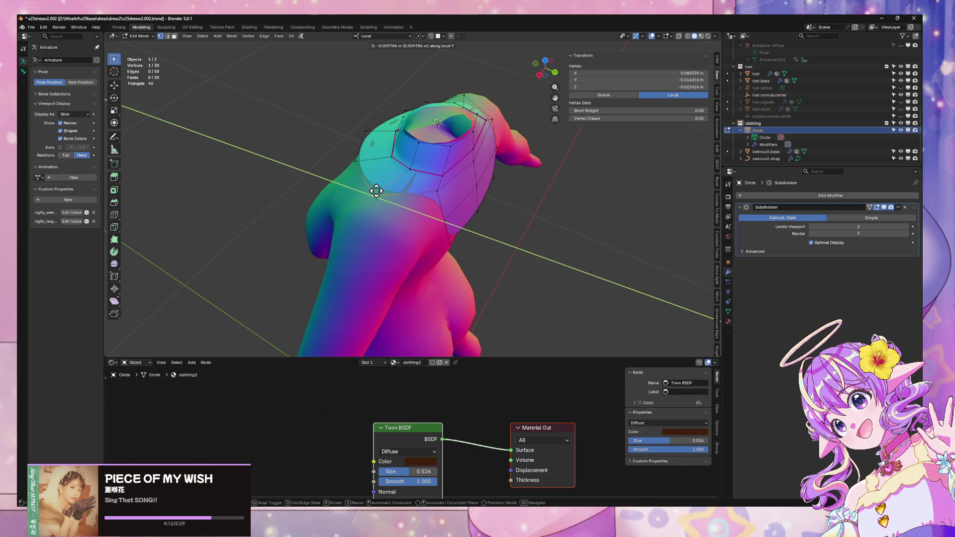
{"action": "left_click", "coordinate": [382, 193]}
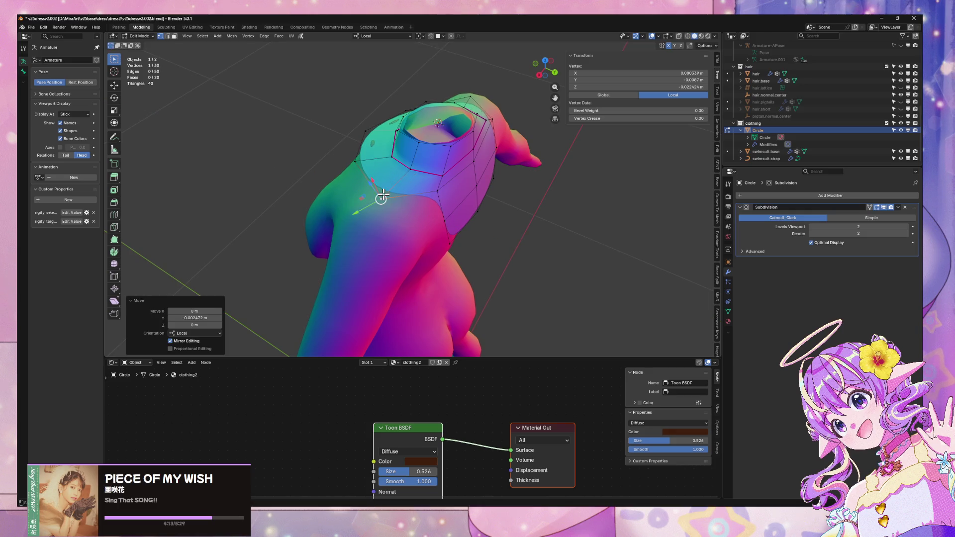
Step: Slide two more front collar vertices slightly along their edges
{"action": "left_click", "coordinate": [436, 191]}
{"action": "key", "text": "shift+v"}
{"action": "left_click", "coordinate": [457, 196]}
{"action": "mouse_move", "coordinate": [456, 197]}
{"action": "middle_mouse_down"}
{"action": "mouse_move", "coordinate": [465, 158]}
{"action": "mouse_move", "coordinate": [405, 177]}
{"action": "mouse_move", "coordinate": [456, 189]}
{"action": "middle_mouse_up"}
{"action": "left_click", "coordinate": [461, 200]}
{"action": "key", "text": "shift+v"}
{"action": "left_click", "coordinate": [466, 175]}
Step: Slide the collar's bottom vertex and move the centre-line vertex along local Y
{"action": "left_click", "coordinate": [400, 224]}
{"action": "key", "text": "shift+v"}
{"action": "left_click", "coordinate": [480, 165]}
{"action": "mouse_move", "coordinate": [480, 166]}
{"action": "middle_mouse_down"}
{"action": "mouse_move", "coordinate": [463, 177]}
{"action": "mouse_move", "coordinate": [486, 160]}
{"action": "mouse_move", "coordinate": [473, 187]}
{"action": "mouse_move", "coordinate": [494, 145]}
{"action": "mouse_move", "coordinate": [440, 147]}
{"action": "middle_mouse_up"}
{"action": "left_click", "coordinate": [487, 148]}
{"action": "key", "text": "g"}
{"action": "key", "text": "z"}
{"action": "key", "text": "y"}
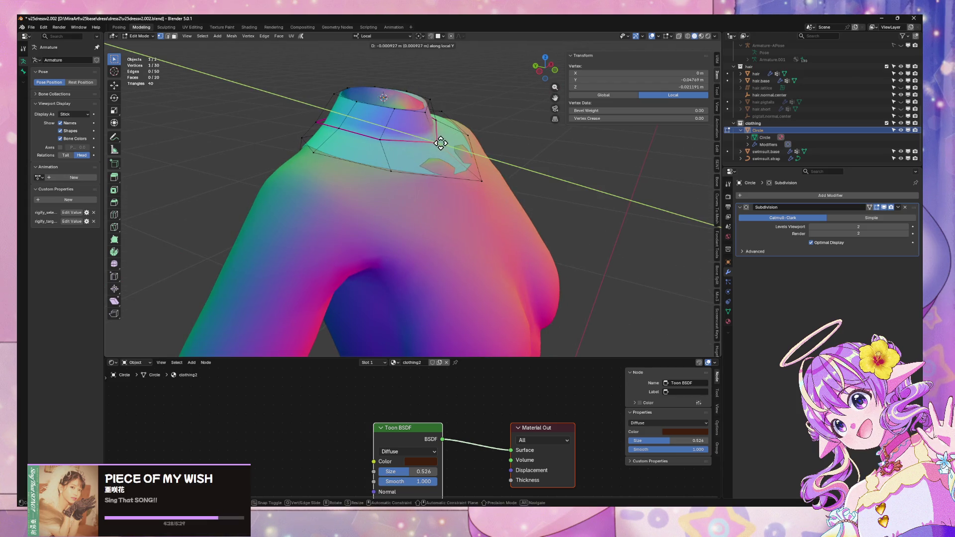
{"action": "left_click", "coordinate": [440, 144]}
Step: Return to Object Mode and view the smoothed collar from above
{"action": "mouse_move", "coordinate": [441, 141]}
{"action": "middle_mouse_down"}
{"action": "mouse_move", "coordinate": [479, 132]}
{"action": "mouse_move", "coordinate": [464, 146]}
{"action": "middle_mouse_up"}
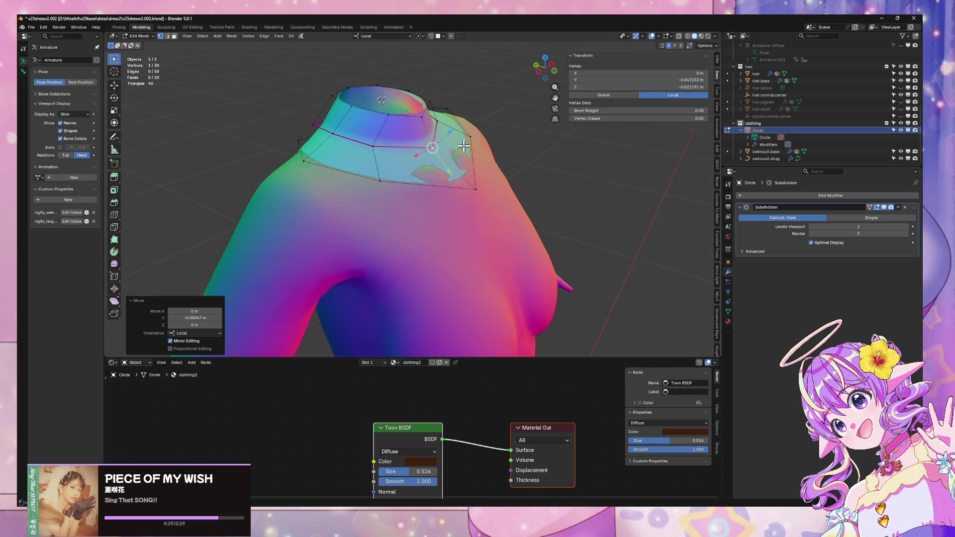
{"action": "left_click", "coordinate": [380, 178]}
{"action": "key", "text": "Tab"}
{"action": "mouse_move", "coordinate": [386, 144]}
{"action": "middle_mouse_down"}
{"action": "mouse_move", "coordinate": [458, 199]}
{"action": "mouse_move", "coordinate": [390, 196]}
{"action": "mouse_move", "coordinate": [358, 175]}
{"action": "mouse_move", "coordinate": [441, 94]}
{"action": "mouse_move", "coordinate": [436, 120]}
{"action": "mouse_move", "coordinate": [436, 81]}
{"action": "mouse_move", "coordinate": [492, 241]}
{"action": "mouse_move", "coordinate": [479, 225]}
{"action": "middle_mouse_up"}
Step: Inspect the collar, then enter Edit Mode and shift the selected vertex along local Y
{"action": "scroll", "coordinate": [439, 83], "scroll_direction": "down", "scroll_amount": 5}
{"action": "scroll", "coordinate": [465, 148], "scroll_direction": "up", "scroll_amount": 8}
{"action": "scroll", "coordinate": [479, 225], "scroll_direction": "up", "scroll_amount": 2}
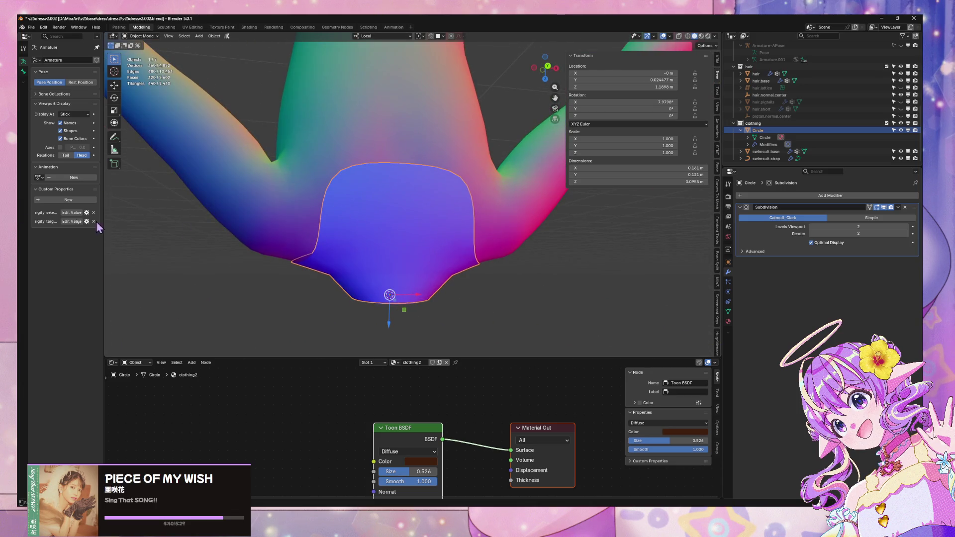
{"action": "mouse_move", "coordinate": [645, 298]}
{"action": "middle_mouse_down"}
{"action": "mouse_move", "coordinate": [473, 207]}
{"action": "mouse_move", "coordinate": [490, 177]}
{"action": "mouse_move", "coordinate": [398, 270]}
{"action": "middle_mouse_up"}
{"action": "scroll", "coordinate": [412, 201], "scroll_direction": "up", "scroll_amount": 3}
{"action": "middle_click_drag", "start_coordinate": [412, 200], "coordinate": [407, 231]}
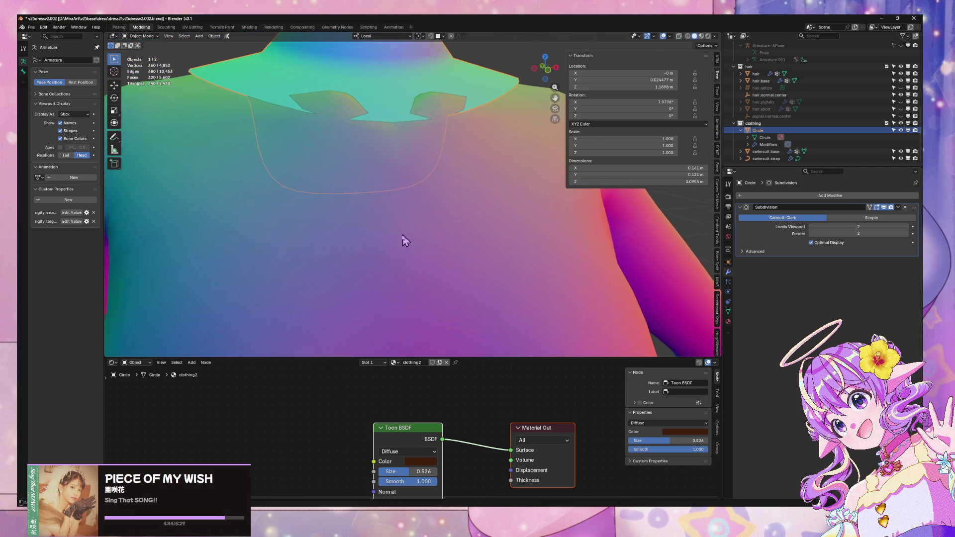
{"action": "scroll", "coordinate": [368, 260], "scroll_direction": "down", "scroll_amount": 2}
{"action": "mouse_move", "coordinate": [405, 267]}
{"action": "middle_mouse_down"}
{"action": "mouse_move", "coordinate": [368, 260]}
{"action": "mouse_move", "coordinate": [376, 233]}
{"action": "mouse_move", "coordinate": [451, 130]}
{"action": "mouse_move", "coordinate": [367, 141]}
{"action": "mouse_move", "coordinate": [335, 122]}
{"action": "mouse_move", "coordinate": [384, 139]}
{"action": "middle_mouse_up"}
{"action": "key", "text": "Tab"}
{"action": "key", "text": "g"}
{"action": "key", "text": "y"}
{"action": "left_click", "coordinate": [342, 127]}
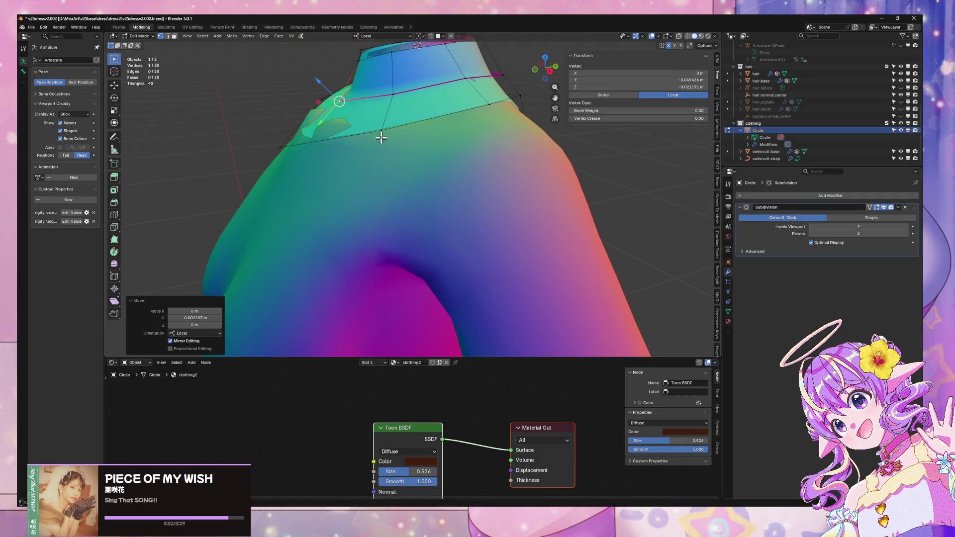
Step: Deselect everything and raise a vertex on the collar's lower edge along Z
{"action": "key", "text": "alt+a"}
{"action": "left_click", "coordinate": [383, 130]}
{"action": "key", "text": "g"}
{"action": "key", "text": "z"}
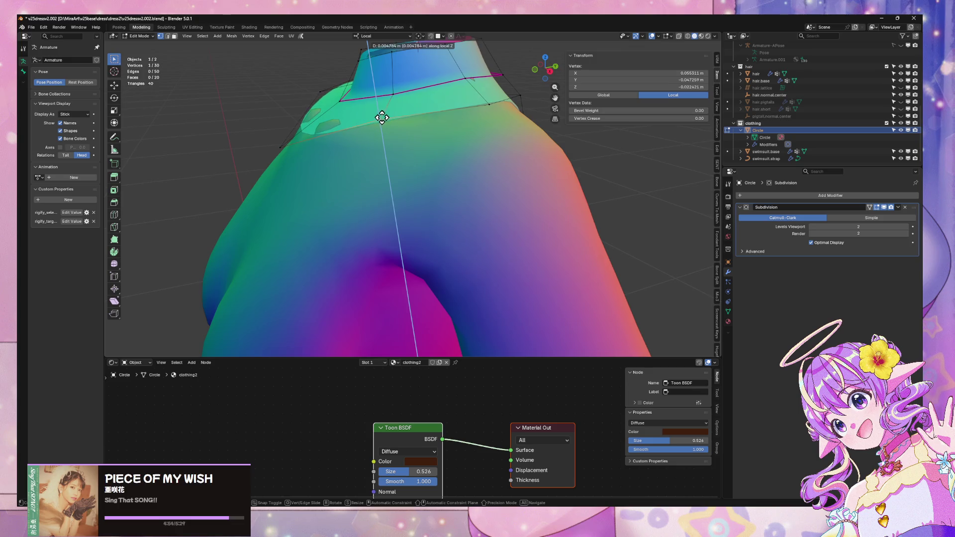
{"action": "left_click", "coordinate": [383, 119]}
Step: Add a centred edge loop across the collar and nudge one of its vertices
{"action": "key", "text": "ctrl+r"}
{"action": "left_click", "coordinate": [323, 113]}
{"action": "right_click", "coordinate": [323, 112]}
{"action": "left_click", "coordinate": [313, 116]}
{"action": "key", "text": "g"}
{"action": "key", "text": "z"}
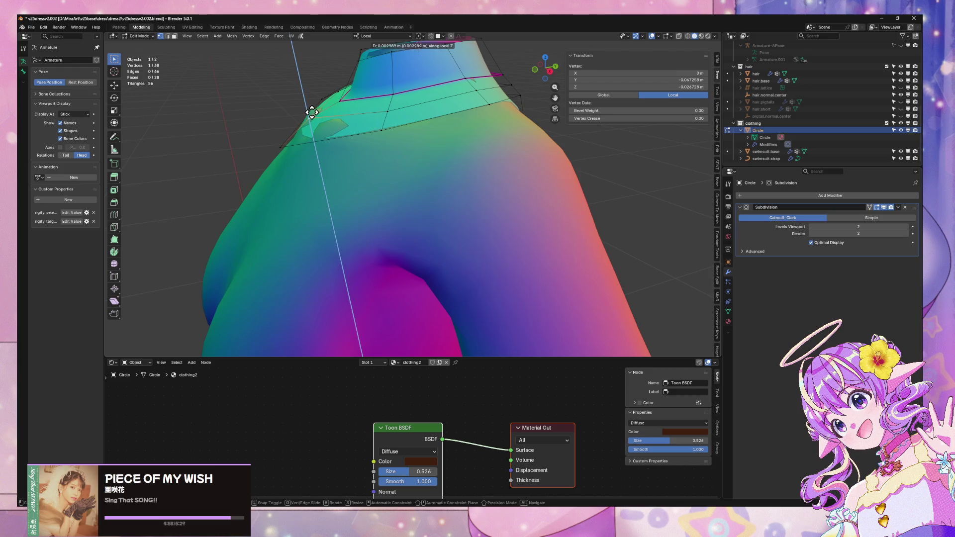
{"action": "left_click", "coordinate": [312, 113]}
{"action": "key", "text": "g"}
{"action": "key", "text": "g"}
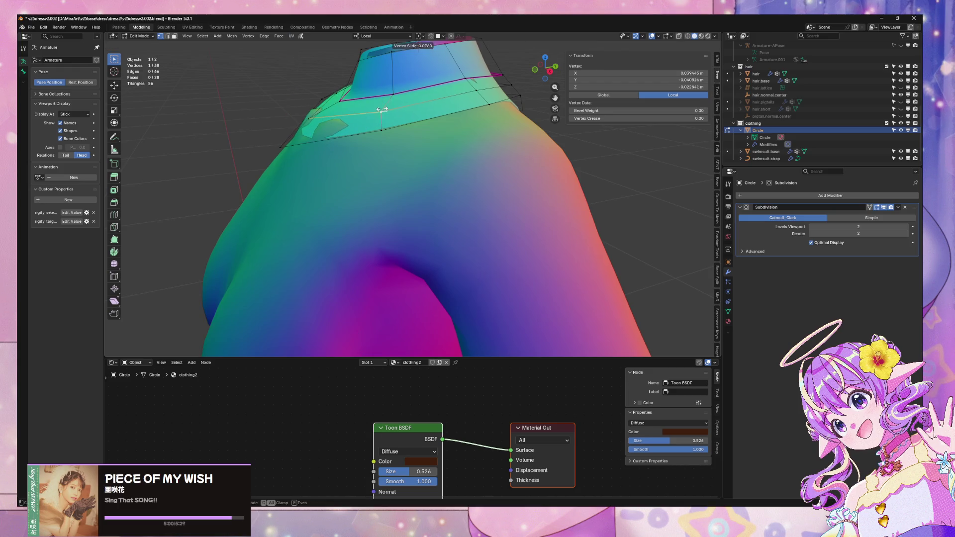
{"action": "left_click", "coordinate": [362, 107]}
Step: Reshape the new loop's vertices along Z and Y to tighten the neck band
{"action": "mouse_move", "coordinate": [361, 107]}
{"action": "middle_mouse_down"}
{"action": "mouse_move", "coordinate": [428, 136]}
{"action": "mouse_move", "coordinate": [429, 117]}
{"action": "middle_mouse_up"}
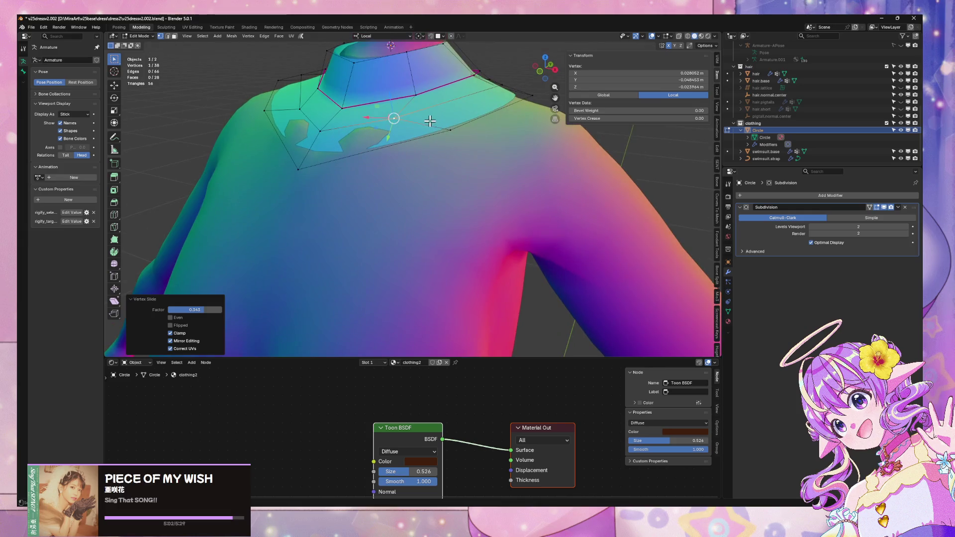
{"action": "key", "text": "g"}
{"action": "key", "text": "z"}
{"action": "left_click", "coordinate": [429, 114]}
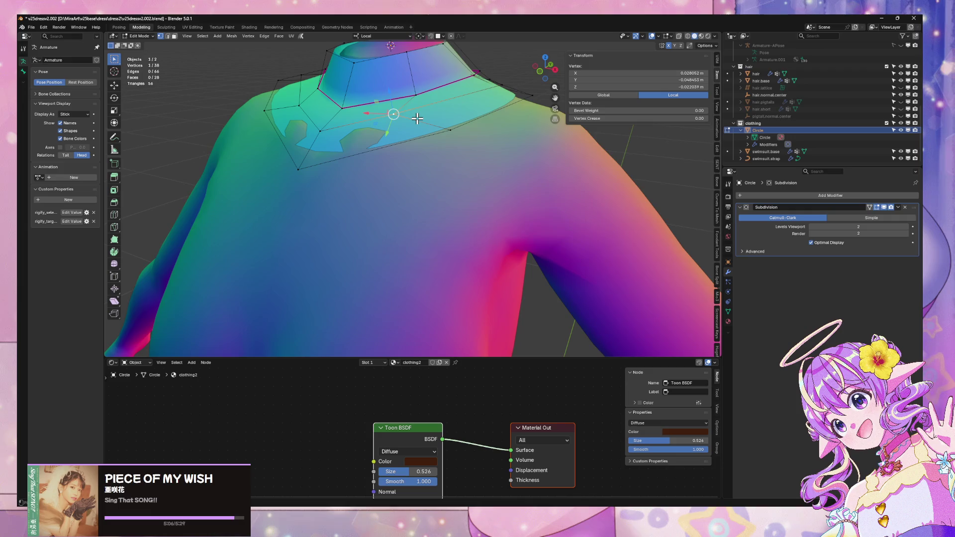
{"action": "key", "text": "g"}
{"action": "key", "text": "y"}
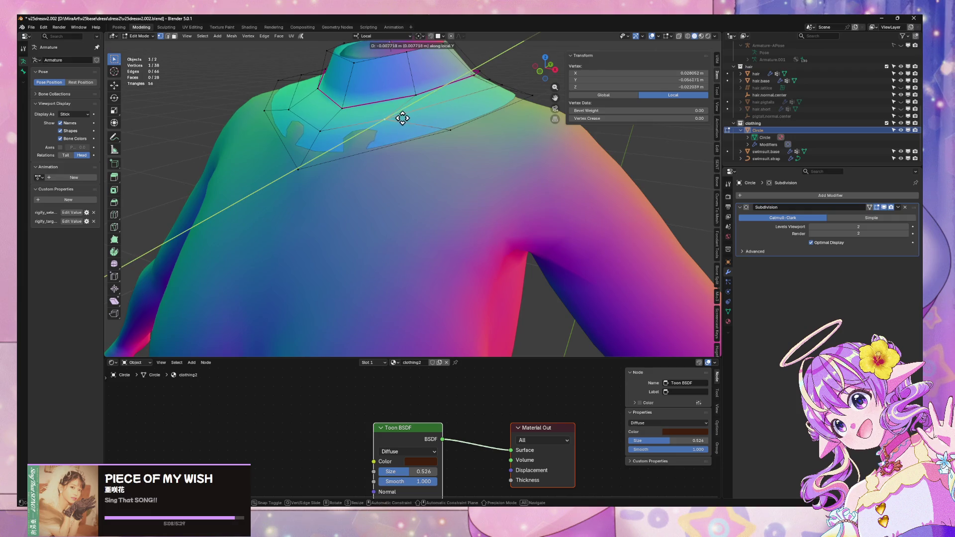
{"action": "left_click", "coordinate": [302, 139]}
{"action": "left_click", "coordinate": [451, 135]}
{"action": "key", "text": "g"}
{"action": "key", "text": "y"}
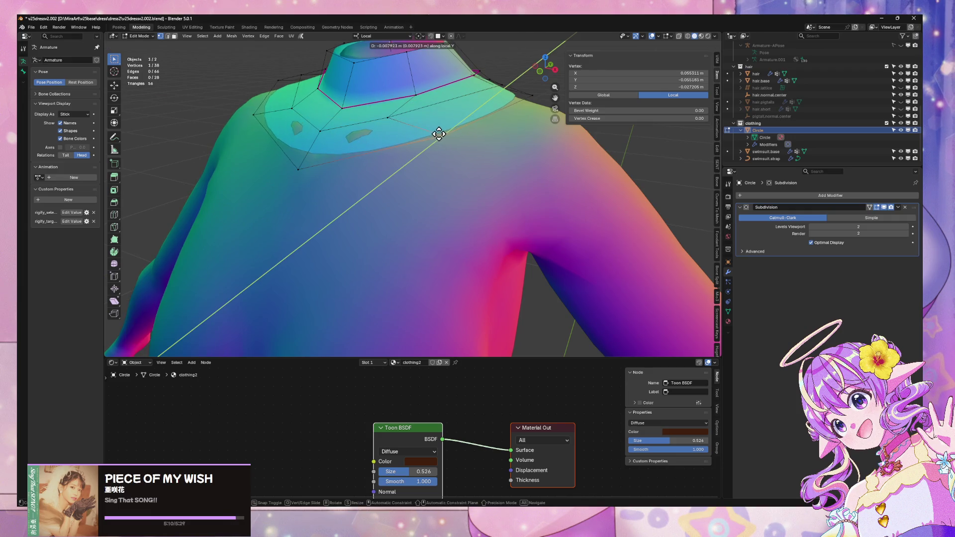
{"action": "left_click", "coordinate": [442, 135]}
Step: Pull the lower front collar vertex along Y and Z to shape the V front
{"action": "middle_click_drag", "start_coordinate": [458, 139], "coordinate": [401, 212]}
{"action": "left_click", "coordinate": [411, 189]}
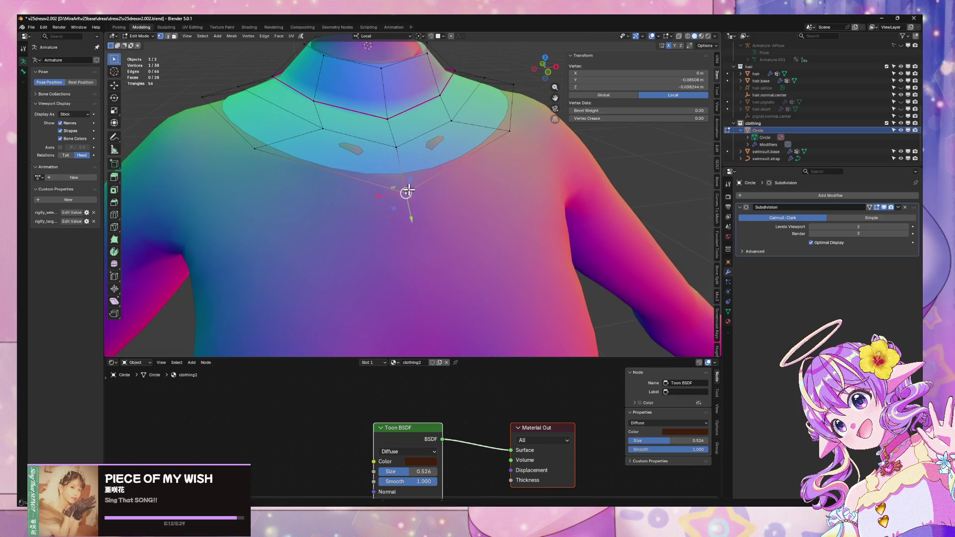
{"action": "key", "text": "g"}
{"action": "key", "text": "y"}
{"action": "left_click", "coordinate": [416, 195]}
{"action": "key", "text": "g"}
{"action": "key", "text": "x"}
{"action": "key", "text": "z"}
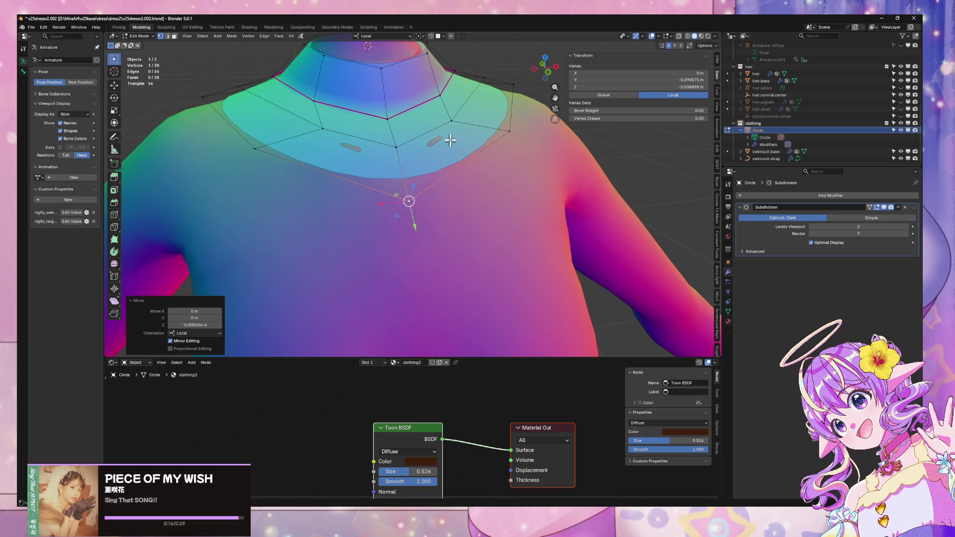
{"action": "left_click", "coordinate": [407, 200]}
Step: Raise another collar vertex and the centre collar vertex along Z
{"action": "left_click", "coordinate": [451, 121]}
{"action": "key", "text": "g"}
{"action": "key", "text": "z"}
{"action": "left_click", "coordinate": [398, 134]}
{"action": "left_click", "coordinate": [397, 146]}
{"action": "key", "text": "g"}
{"action": "key", "text": "z"}
{"action": "left_click", "coordinate": [400, 133]}
Step: Reposition a collar vertex at the side of the neck, then lift it along Z
{"action": "mouse_move", "coordinate": [400, 132]}
{"action": "middle_mouse_down"}
{"action": "mouse_move", "coordinate": [462, 134]}
{"action": "mouse_move", "coordinate": [438, 121]}
{"action": "mouse_move", "coordinate": [384, 120]}
{"action": "mouse_move", "coordinate": [433, 137]}
{"action": "middle_mouse_up"}
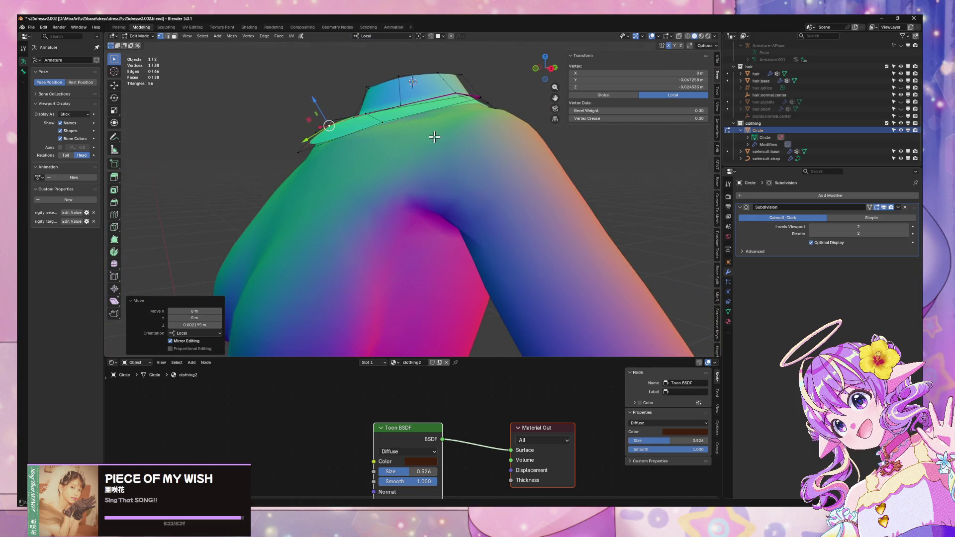
{"action": "left_click", "coordinate": [398, 124]}
{"action": "key", "text": "g"}
{"action": "key", "text": "z"}
{"action": "key", "text": "Escape"}
{"action": "left_click", "coordinate": [386, 124]}
{"action": "key", "text": "g"}
{"action": "key", "text": "z"}
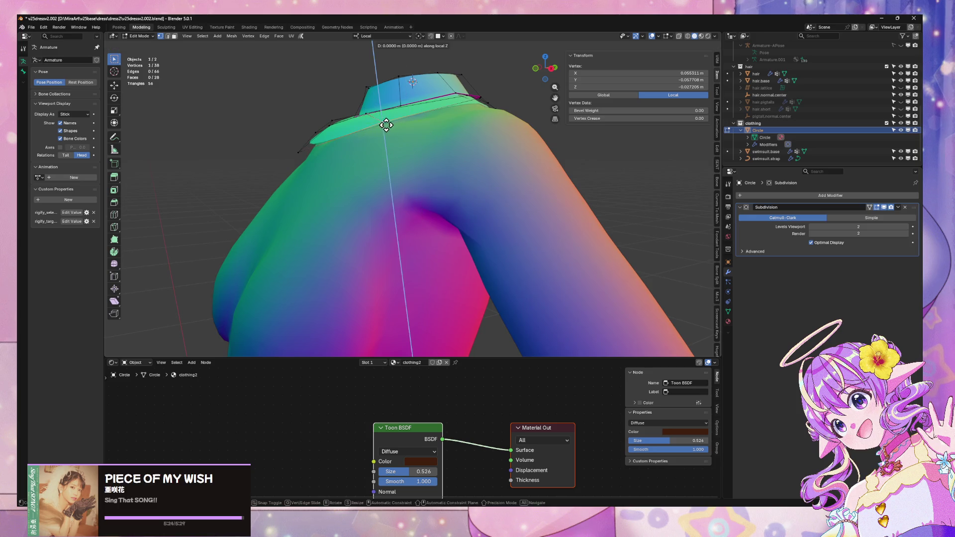
{"action": "left_click", "coordinate": [391, 130]}
Step: From the front, adjust two more collar vertices vertically along Z
{"action": "mouse_move", "coordinate": [386, 130]}
{"action": "middle_mouse_down"}
{"action": "mouse_move", "coordinate": [469, 165]}
{"action": "mouse_move", "coordinate": [492, 149]}
{"action": "middle_mouse_up"}
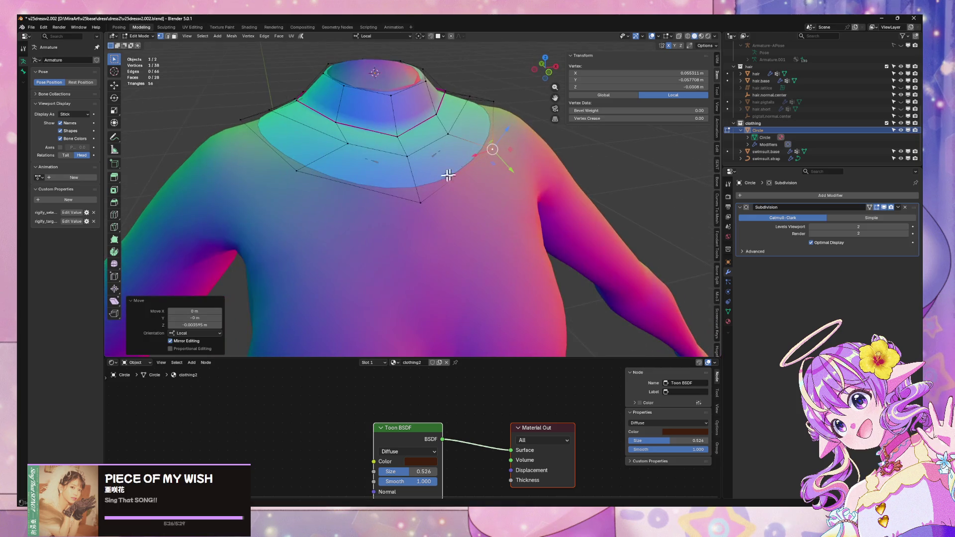
{"action": "left_click", "coordinate": [405, 154]}
{"action": "key", "text": "g"}
{"action": "key", "text": "z"}
{"action": "left_click", "coordinate": [405, 153]}
{"action": "left_click", "coordinate": [396, 130]}
{"action": "key", "text": "g"}
{"action": "key", "text": "z"}
{"action": "left_click", "coordinate": [395, 127]}
Step: Move a neck band vertex along Y and slide it along its edge
{"action": "mouse_move", "coordinate": [395, 126]}
{"action": "middle_mouse_down"}
{"action": "mouse_move", "coordinate": [480, 124]}
{"action": "mouse_move", "coordinate": [322, 147]}
{"action": "mouse_move", "coordinate": [400, 162]}
{"action": "middle_mouse_up"}
{"action": "left_click", "coordinate": [332, 152]}
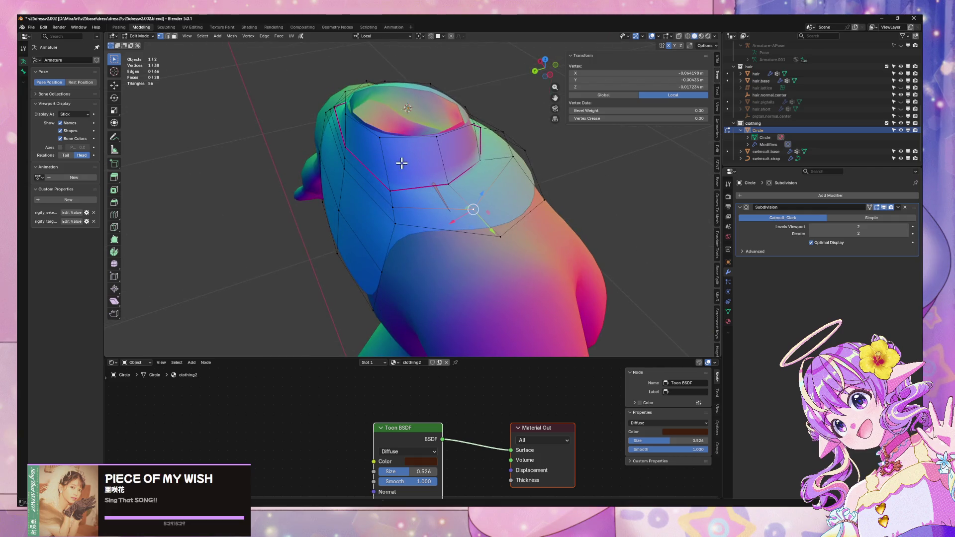
{"action": "key", "text": "g"}
{"action": "key", "text": "y"}
{"action": "left_click", "coordinate": [400, 163]}
{"action": "key", "text": "g"}
{"action": "key", "text": "g"}
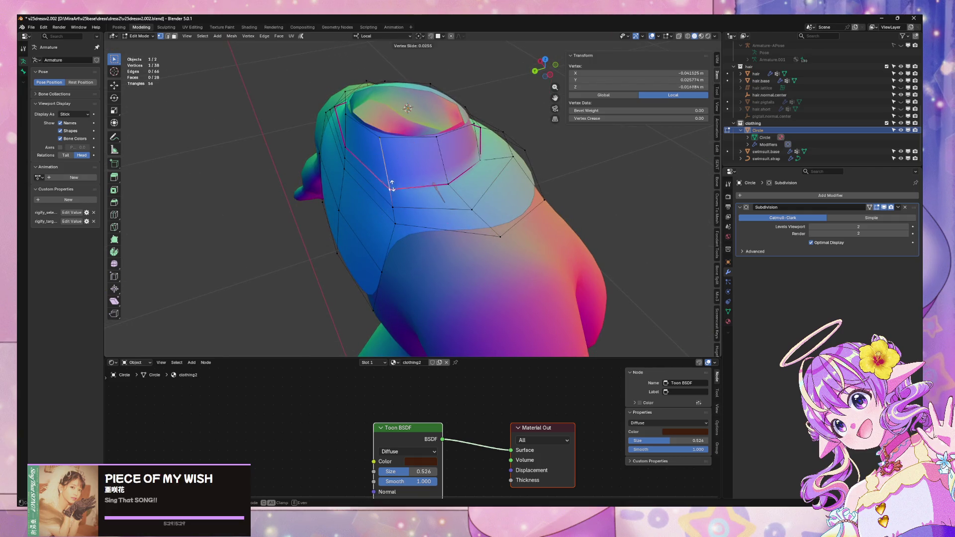
{"action": "left_click", "coordinate": [391, 171]}
Step: Slide the centre collar vertex down and a shoulder vertex along their edges
{"action": "middle_click_drag", "start_coordinate": [390, 172], "coordinate": [449, 140]}
{"action": "left_click", "coordinate": [452, 131]}
{"action": "key", "text": "g"}
{"action": "key", "text": "g"}
{"action": "left_click", "coordinate": [443, 144]}
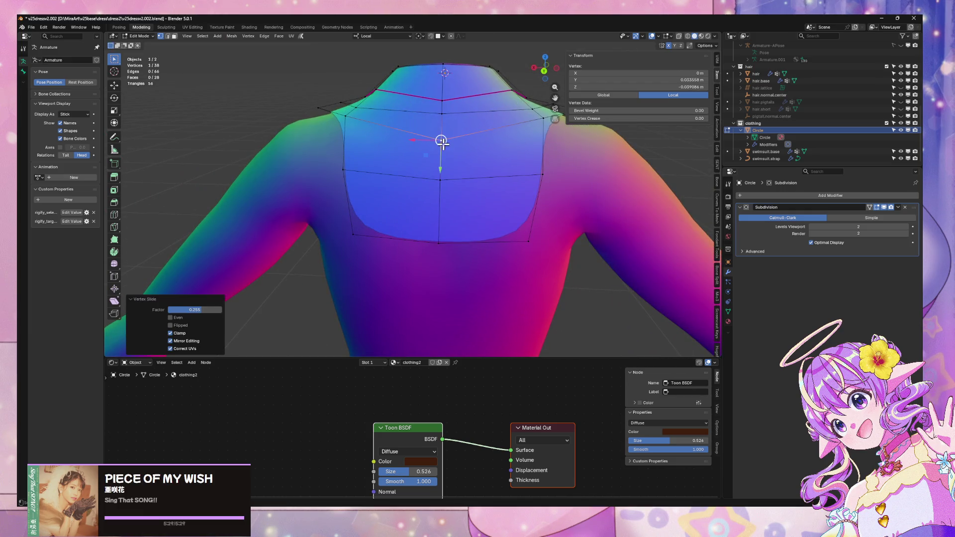
{"action": "left_click", "coordinate": [536, 122]}
{"action": "key", "text": "g"}
{"action": "key", "text": "g"}
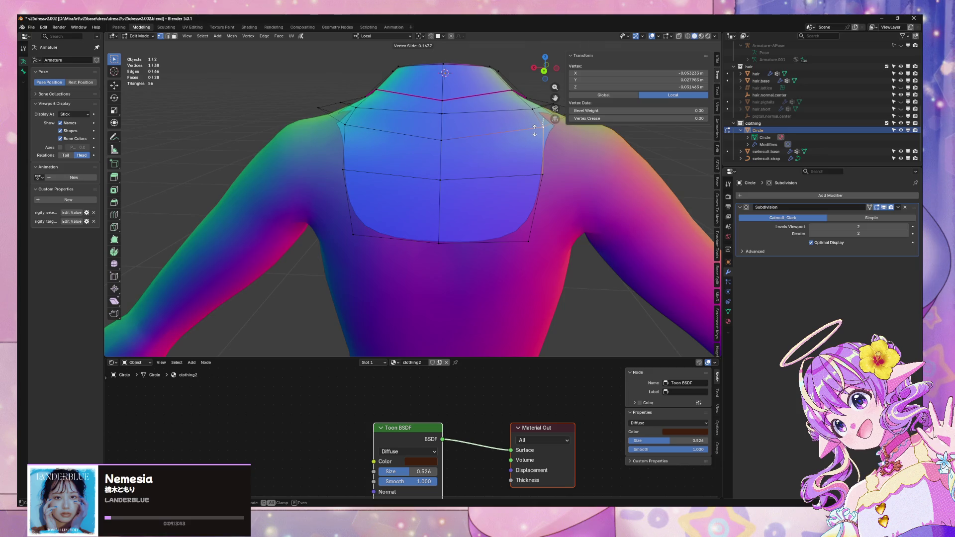
{"action": "left_click", "coordinate": [536, 132]}
Step: Return to Object Mode and deselect to view the refined collar on the whole body
{"action": "mouse_move", "coordinate": [544, 139]}
{"action": "middle_mouse_down"}
{"action": "mouse_move", "coordinate": [518, 188]}
{"action": "mouse_move", "coordinate": [384, 160]}
{"action": "mouse_move", "coordinate": [567, 207]}
{"action": "middle_mouse_up"}
{"action": "scroll", "coordinate": [384, 160], "scroll_direction": "down", "scroll_amount": 5}
{"action": "key", "text": "Tab"}
{"action": "left_click", "coordinate": [501, 139]}
{"action": "middle_click_drag", "start_coordinate": [501, 139], "coordinate": [469, 117]}
Step: Exit local view and select the collar object at the neck
{"action": "key", "text": "slash"}
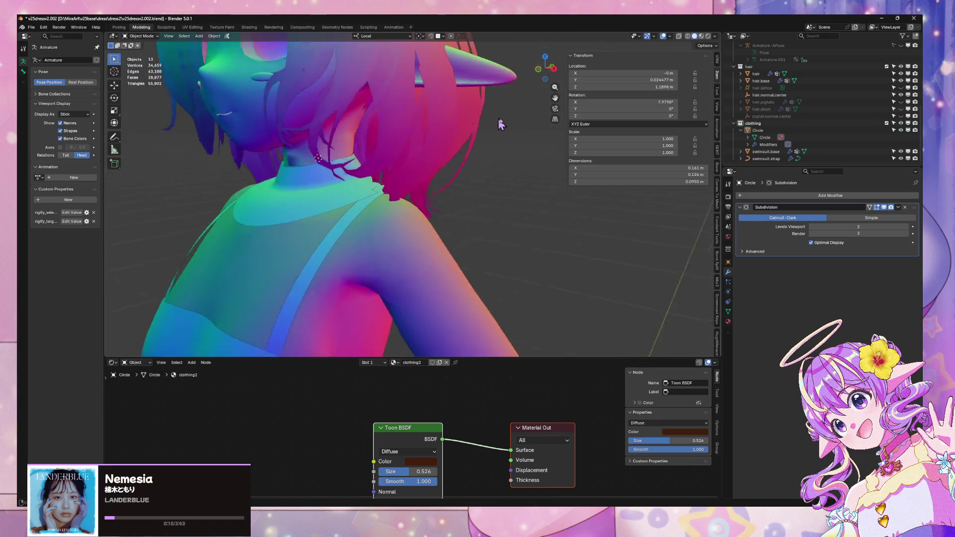
{"action": "scroll", "coordinate": [542, 117], "scroll_direction": "up", "scroll_amount": 5}
{"action": "mouse_move", "coordinate": [529, 133]}
{"action": "middle_mouse_down"}
{"action": "mouse_move", "coordinate": [532, 154]}
{"action": "mouse_move", "coordinate": [464, 136]}
{"action": "mouse_move", "coordinate": [516, 155]}
{"action": "mouse_move", "coordinate": [526, 140]}
{"action": "middle_mouse_up"}
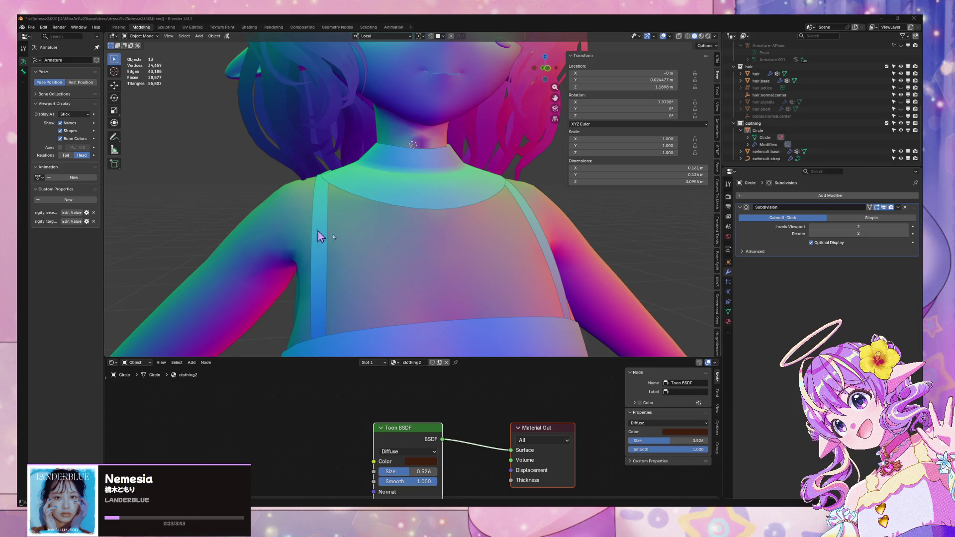
{"action": "left_click", "coordinate": [449, 197]}
{"action": "mouse_move", "coordinate": [449, 197]}
{"action": "middle_mouse_down"}
{"action": "mouse_move", "coordinate": [343, 282]}
{"action": "mouse_move", "coordinate": [390, 250]}
{"action": "middle_mouse_up"}
{"action": "key", "text": "Tab"}
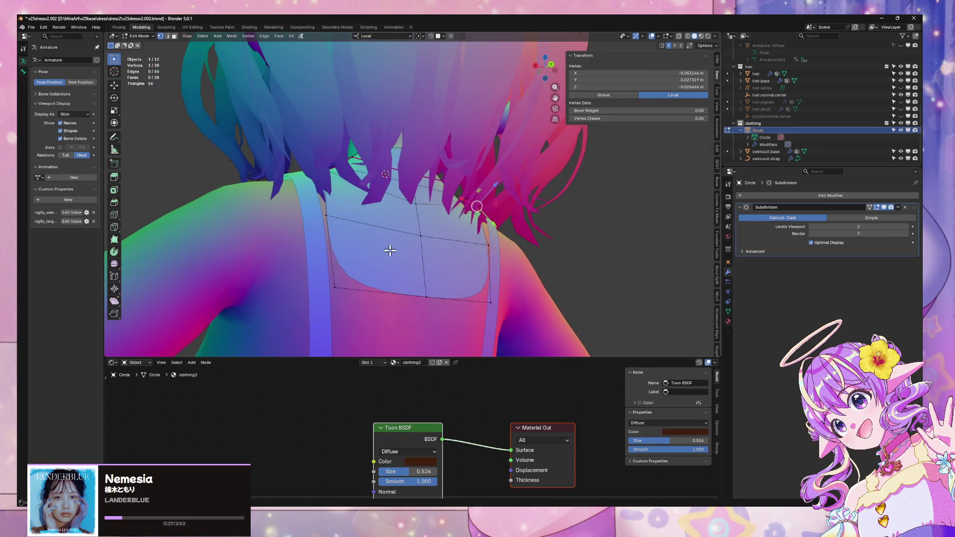
{"action": "key", "text": "Tab"}
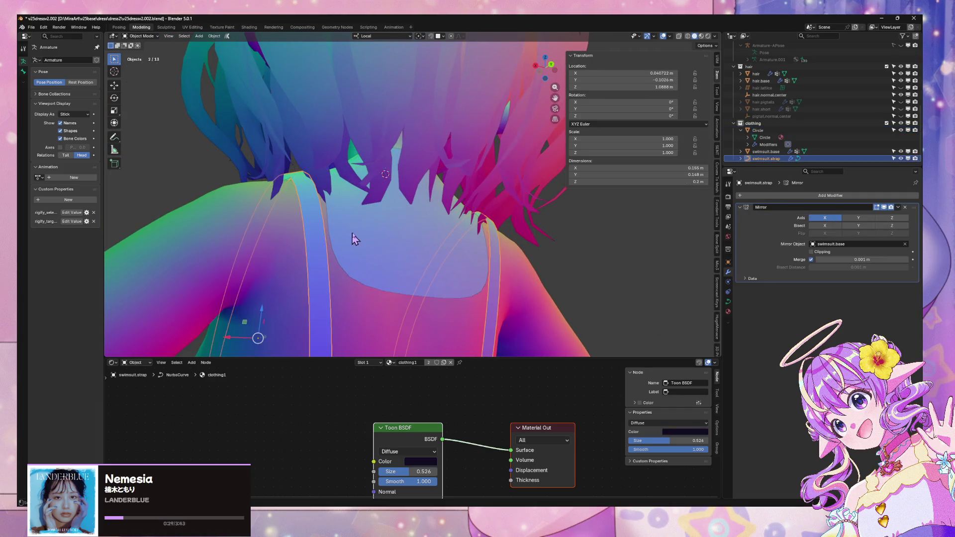
Step: Isolate the collar and body in local view, then edit the collar and select its outer edge loop
{"action": "left_click", "coordinate": [239, 235], "text": "shift"}
{"action": "key", "text": "KP_Divide"}
{"action": "mouse_move", "coordinate": [254, 237]}
{"action": "middle_mouse_down"}
{"action": "mouse_move", "coordinate": [348, 272]}
{"action": "mouse_move", "coordinate": [334, 289]}
{"action": "mouse_move", "coordinate": [362, 309]}
{"action": "mouse_move", "coordinate": [397, 284]}
{"action": "mouse_move", "coordinate": [381, 279]}
{"action": "mouse_move", "coordinate": [395, 271]}
{"action": "middle_mouse_up"}
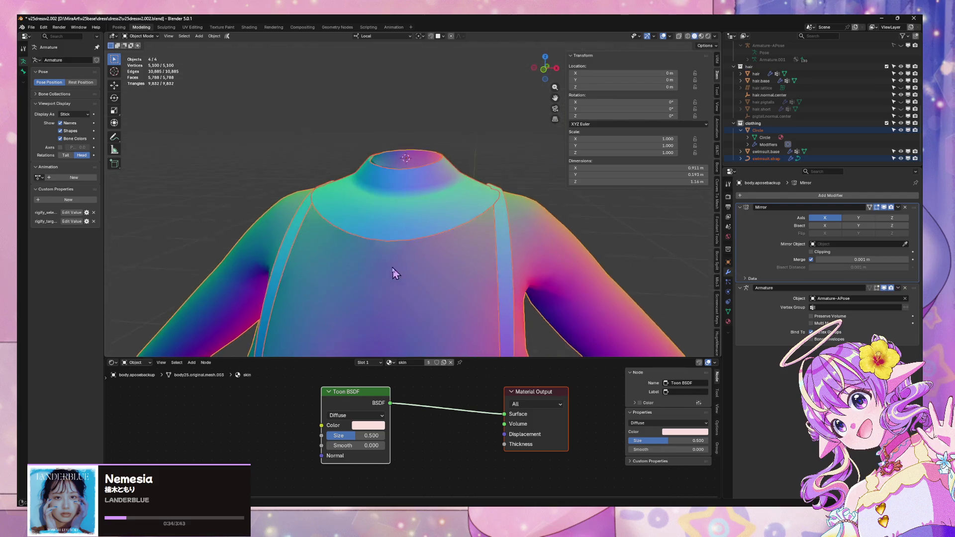
{"action": "left_click", "coordinate": [452, 196]}
{"action": "key", "text": "Tab"}
{"action": "left_click", "coordinate": [492, 201], "text": "alt"}
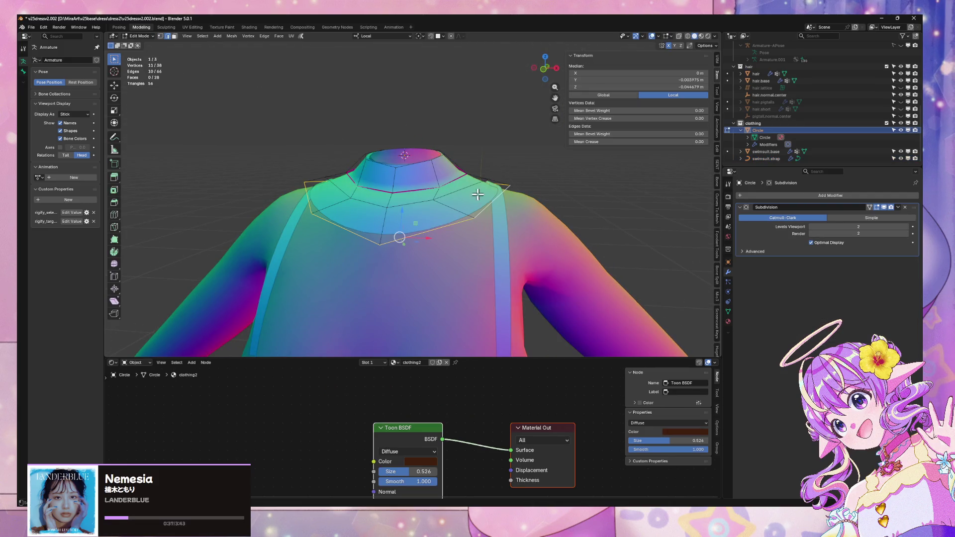
Step: Raise the collar's outer and upper edge loops along Z, then narrow one loop along X
{"action": "key", "text": "g"}
{"action": "key", "text": "z"}
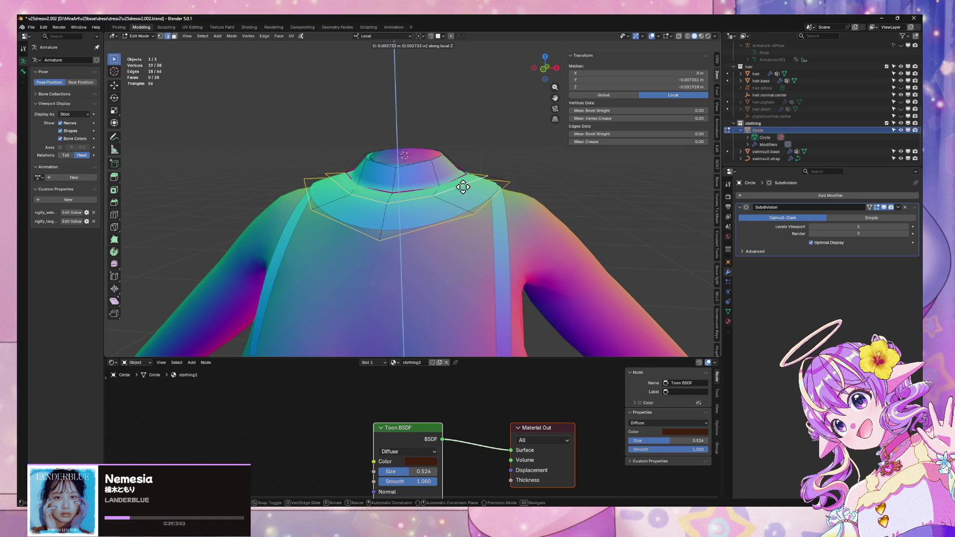
{"action": "left_click", "coordinate": [462, 188]}
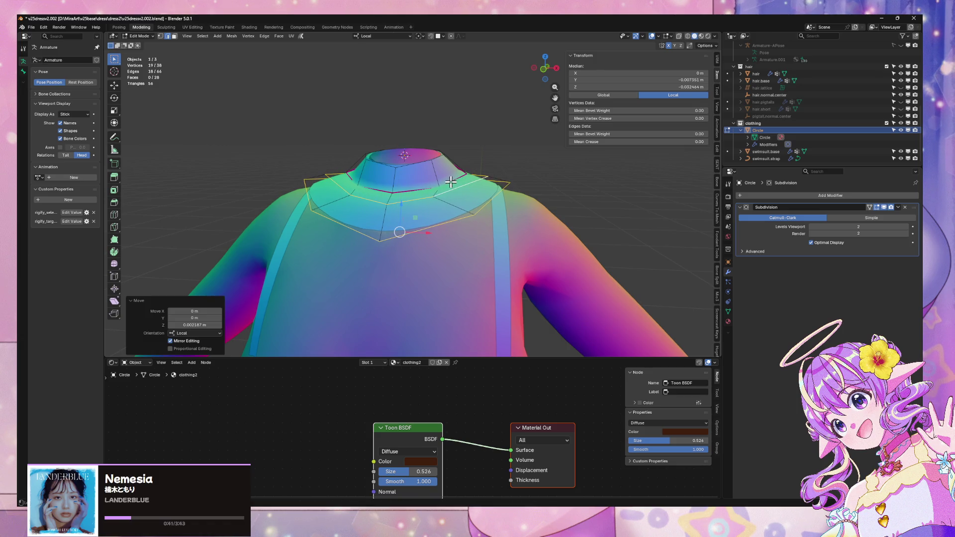
{"action": "left_click", "coordinate": [450, 182], "text": "alt"}
{"action": "mouse_move", "coordinate": [450, 182]}
{"action": "middle_mouse_down"}
{"action": "mouse_move", "coordinate": [458, 184]}
{"action": "mouse_move", "coordinate": [417, 171]}
{"action": "mouse_move", "coordinate": [437, 216]}
{"action": "mouse_move", "coordinate": [513, 196]}
{"action": "middle_mouse_up"}
{"action": "key", "text": "g"}
{"action": "key", "text": "z"}
{"action": "left_click", "coordinate": [458, 184]}
{"action": "key", "text": "s"}
{"action": "key", "text": "x"}
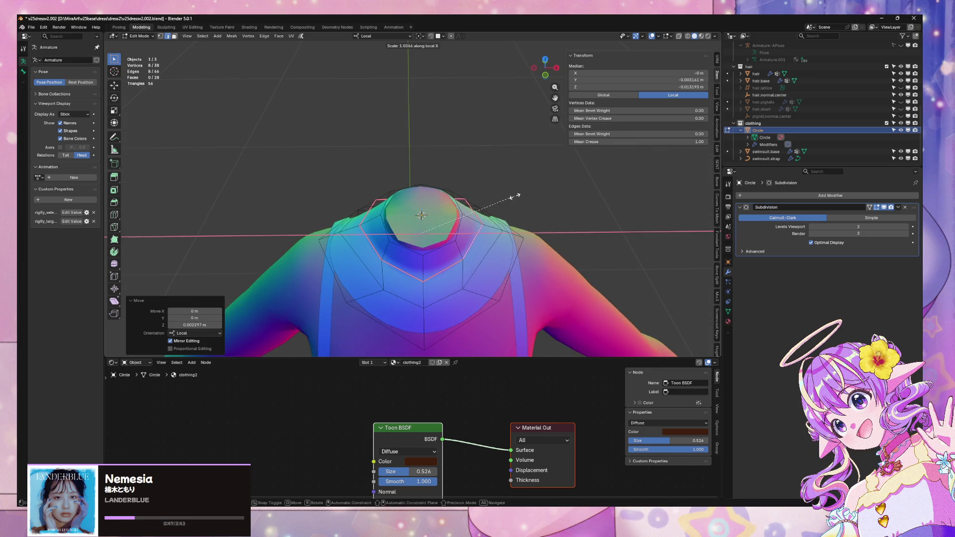
{"action": "left_click", "coordinate": [499, 199]}
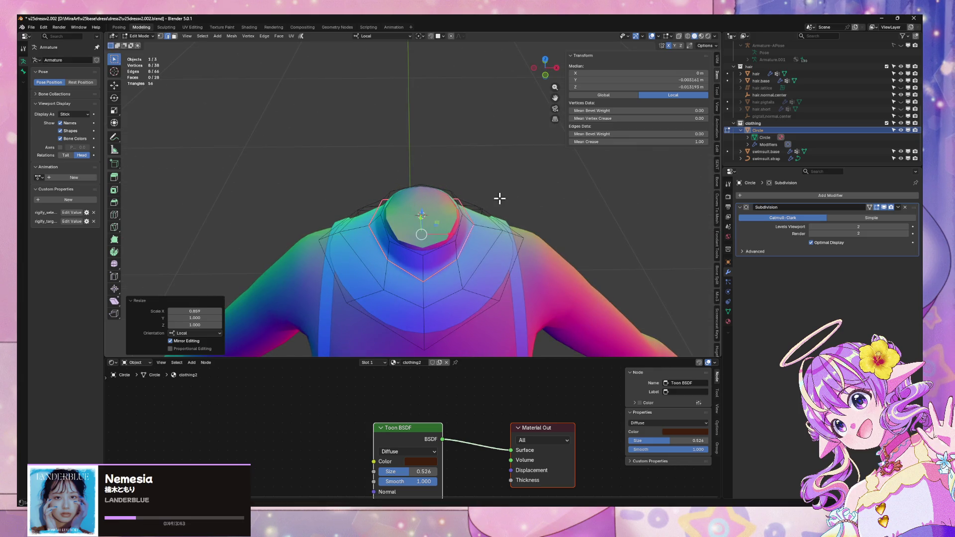
Step: Slide a back-shoulder vertex of the collar up along its edge
{"action": "key", "text": "Tab"}
{"action": "mouse_move", "coordinate": [538, 237]}
{"action": "middle_mouse_down"}
{"action": "mouse_move", "coordinate": [533, 203]}
{"action": "mouse_move", "coordinate": [545, 209]}
{"action": "mouse_move", "coordinate": [532, 215]}
{"action": "mouse_move", "coordinate": [597, 234]}
{"action": "mouse_move", "coordinate": [642, 231]}
{"action": "middle_mouse_up"}
{"action": "scroll", "coordinate": [482, 216], "scroll_direction": "up", "scroll_amount": 3}
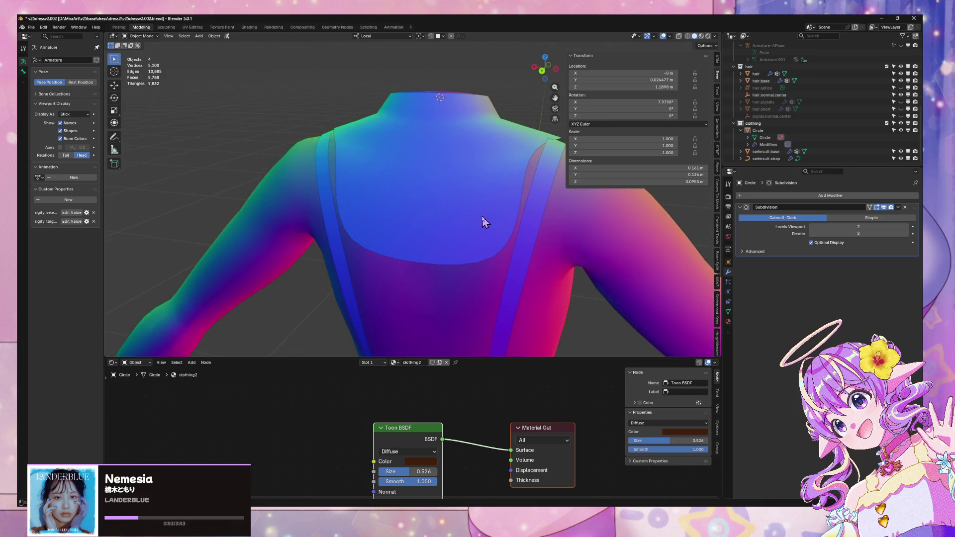
{"action": "left_click", "coordinate": [482, 216]}
{"action": "key", "text": "Tab"}
{"action": "middle_click_drag", "start_coordinate": [458, 217], "coordinate": [429, 185]}
{"action": "left_click", "coordinate": [338, 123]}
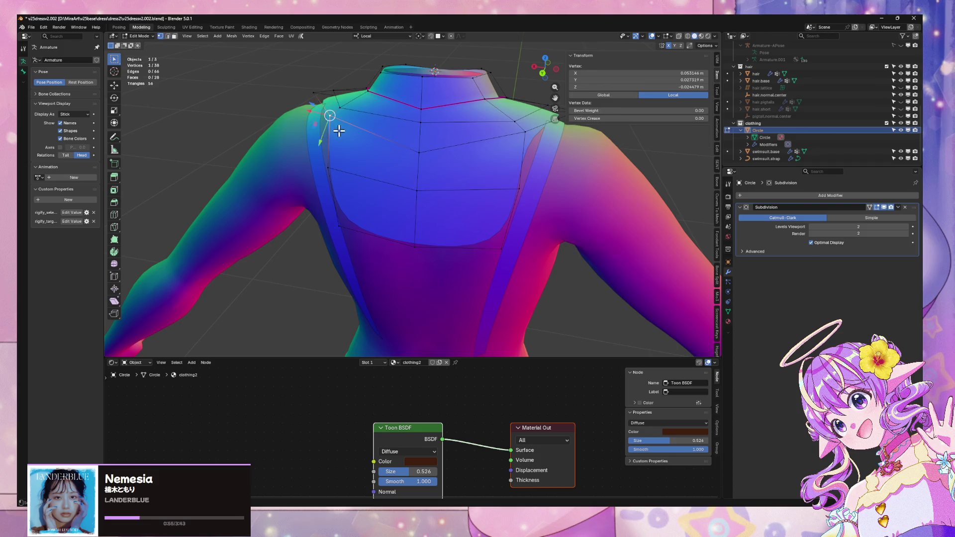
{"action": "key", "text": "shift+v"}
{"action": "key", "text": "Escape"}
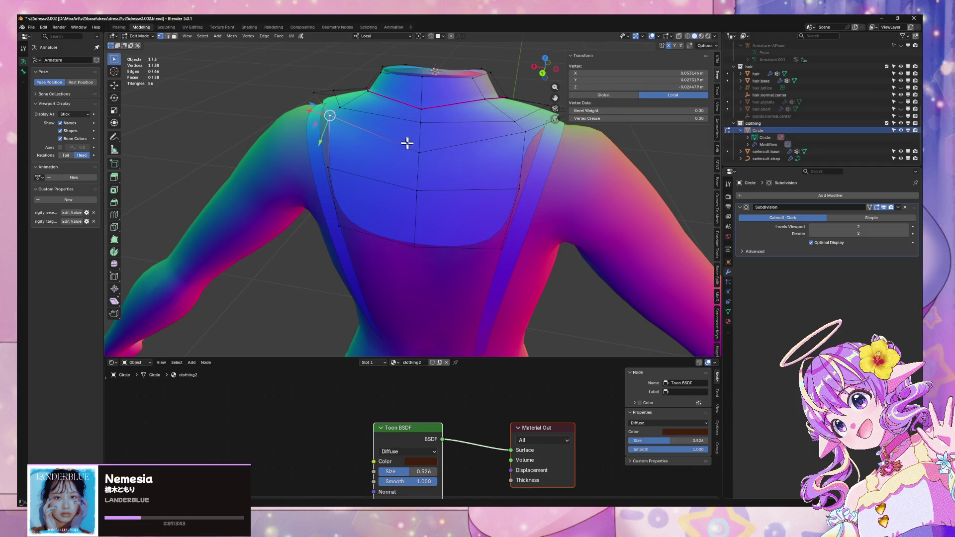
{"action": "key", "text": "shift+v"}
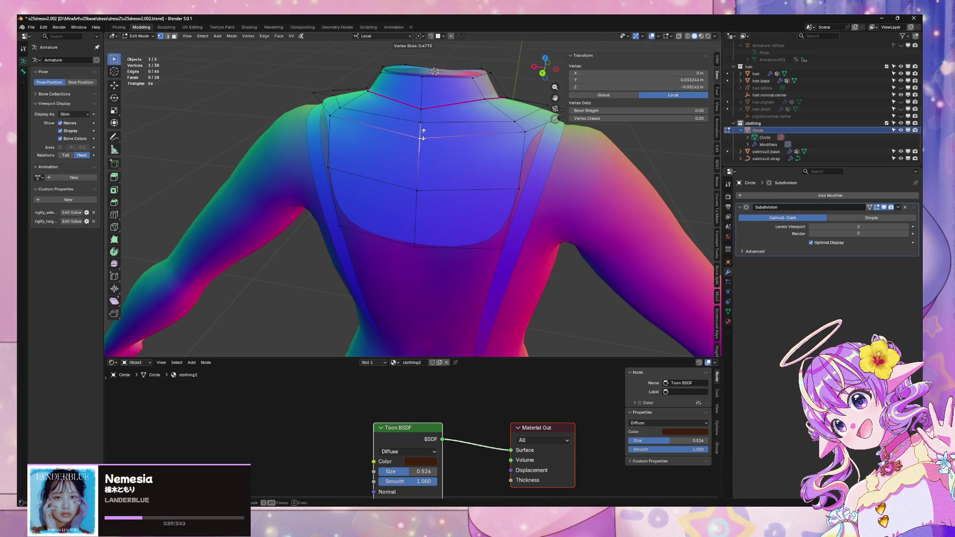
{"action": "left_click", "coordinate": [420, 146]}
Step: Move another back collar vertex out toward the shoulder and nudge it along Z
{"action": "left_click", "coordinate": [323, 119]}
{"action": "mouse_move", "coordinate": [341, 124]}
{"action": "middle_mouse_down"}
{"action": "mouse_move", "coordinate": [435, 150]}
{"action": "mouse_move", "coordinate": [329, 160]}
{"action": "mouse_move", "coordinate": [461, 165]}
{"action": "mouse_move", "coordinate": [307, 171]}
{"action": "middle_mouse_up"}
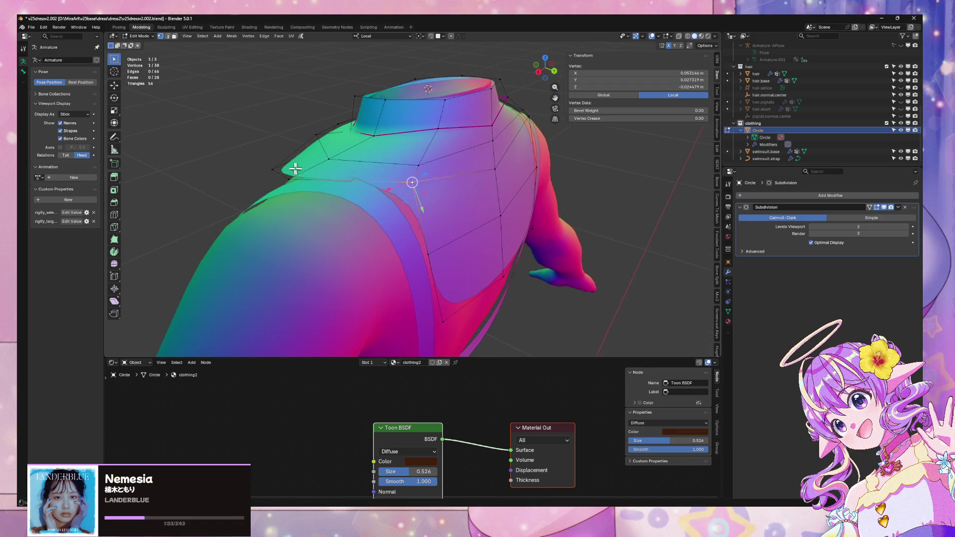
{"action": "left_click_drag", "start_coordinate": [291, 179], "coordinate": [332, 163]}
{"action": "key", "text": "g"}
{"action": "key", "text": "z"}
{"action": "key", "text": "Return"}
{"action": "key", "text": "g"}
{"action": "key", "text": "z"}
{"action": "left_click", "coordinate": [420, 175]}
{"action": "key", "text": "g"}
{"action": "key", "text": "z"}
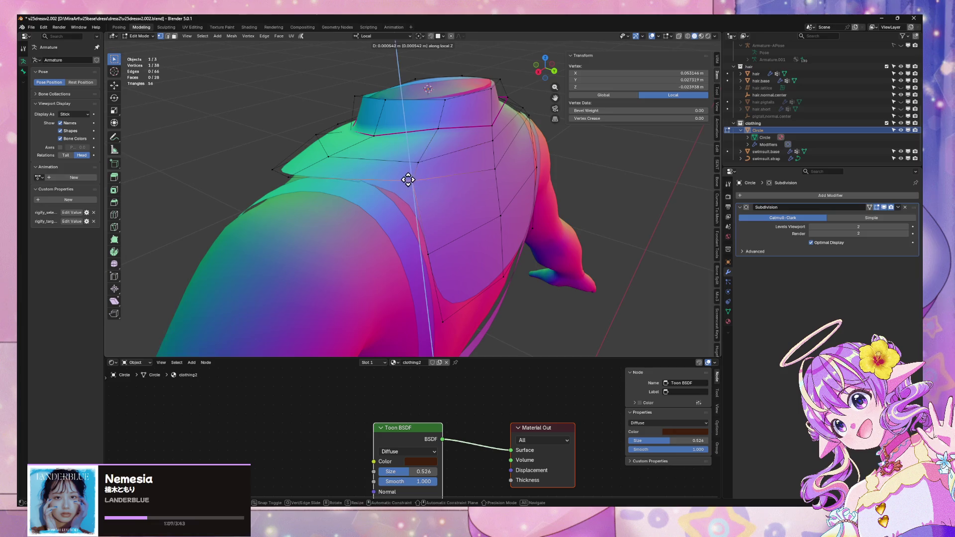
{"action": "left_click", "coordinate": [408, 177]}
Step: Return to Object Mode, exit local view to show the full avatar, and view it three-quarter
{"action": "mouse_move", "coordinate": [458, 222]}
{"action": "middle_mouse_down"}
{"action": "mouse_move", "coordinate": [486, 288]}
{"action": "mouse_move", "coordinate": [182, 195]}
{"action": "mouse_move", "coordinate": [695, 172]}
{"action": "middle_mouse_up"}
{"action": "key", "text": "Tab"}
{"action": "scroll", "coordinate": [771, 164], "scroll_direction": "up", "scroll_amount": 3}
{"action": "scroll", "coordinate": [426, 175], "scroll_direction": "up", "scroll_amount": 3}
{"action": "mouse_move", "coordinate": [427, 175]}
{"action": "middle_mouse_down"}
{"action": "mouse_move", "coordinate": [490, 175]}
{"action": "mouse_move", "coordinate": [504, 152]}
{"action": "mouse_move", "coordinate": [443, 199]}
{"action": "mouse_move", "coordinate": [484, 149]}
{"action": "mouse_move", "coordinate": [446, 162]}
{"action": "mouse_move", "coordinate": [519, 190]}
{"action": "middle_mouse_up"}
{"action": "scroll", "coordinate": [481, 149], "scroll_direction": "down", "scroll_amount": 3}
{"action": "key", "text": "KP_Divide"}
{"action": "key", "text": "KP_1"}
{"action": "scroll", "coordinate": [516, 198], "scroll_direction": "down", "scroll_amount": 3}
{"action": "mouse_move", "coordinate": [480, 233]}
{"action": "middle_mouse_down"}
{"action": "mouse_move", "coordinate": [420, 232]}
{"action": "mouse_move", "coordinate": [489, 236]}
{"action": "middle_mouse_up"}
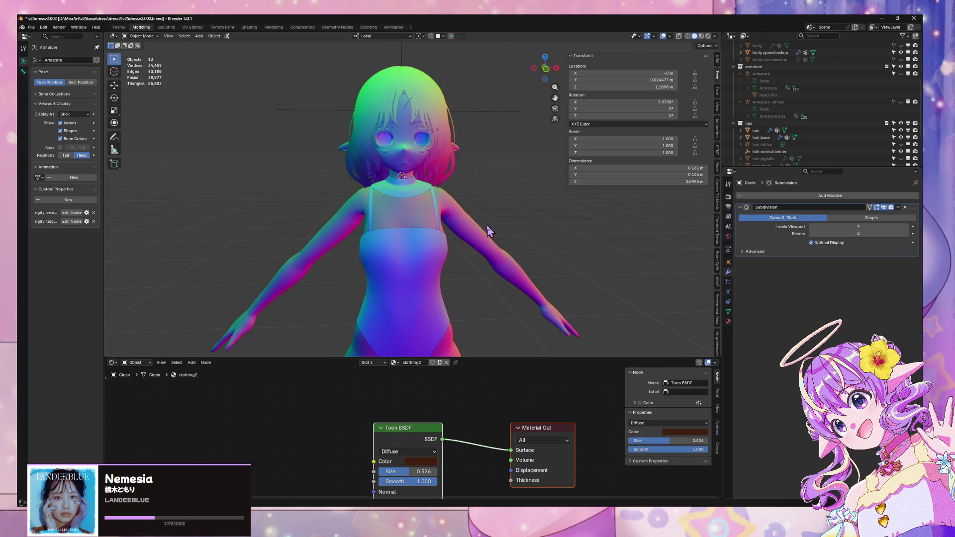
Step: In front view, select the vertex at the collar V's tip and rip it in place
{"action": "key", "text": "KP_Decimal"}
{"action": "key", "text": "Tab"}
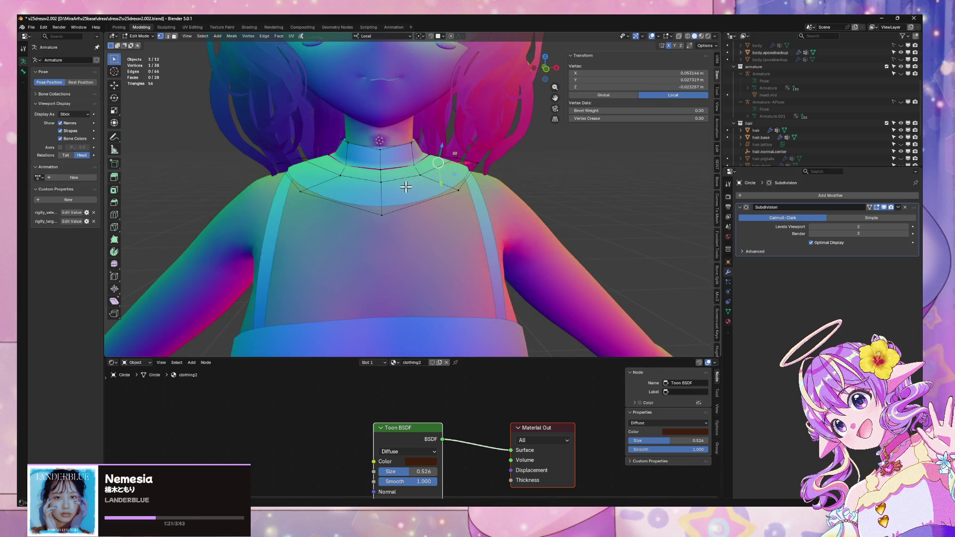
{"action": "key", "text": "KP_1"}
{"action": "key", "text": "2"}
{"action": "left_click", "coordinate": [373, 199]}
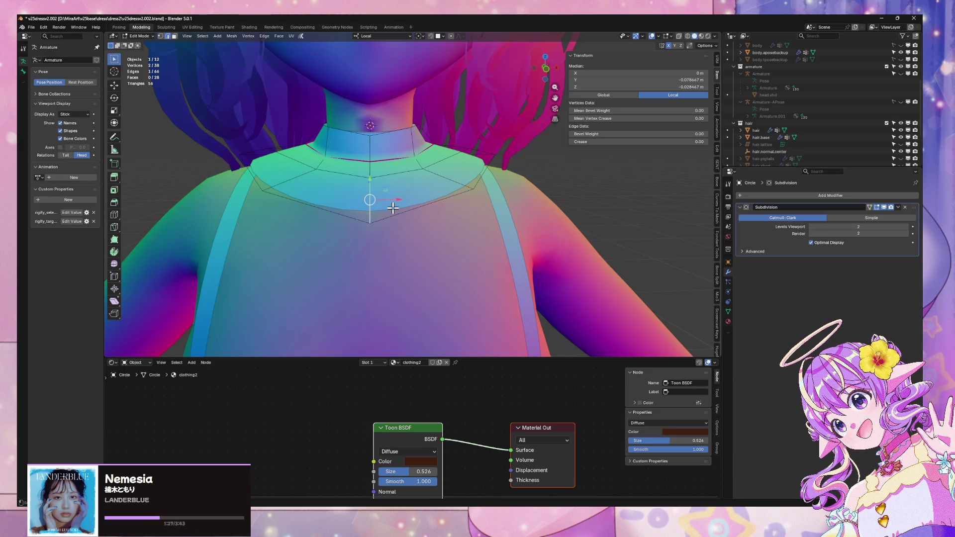
{"action": "left_click", "coordinate": [366, 221]}
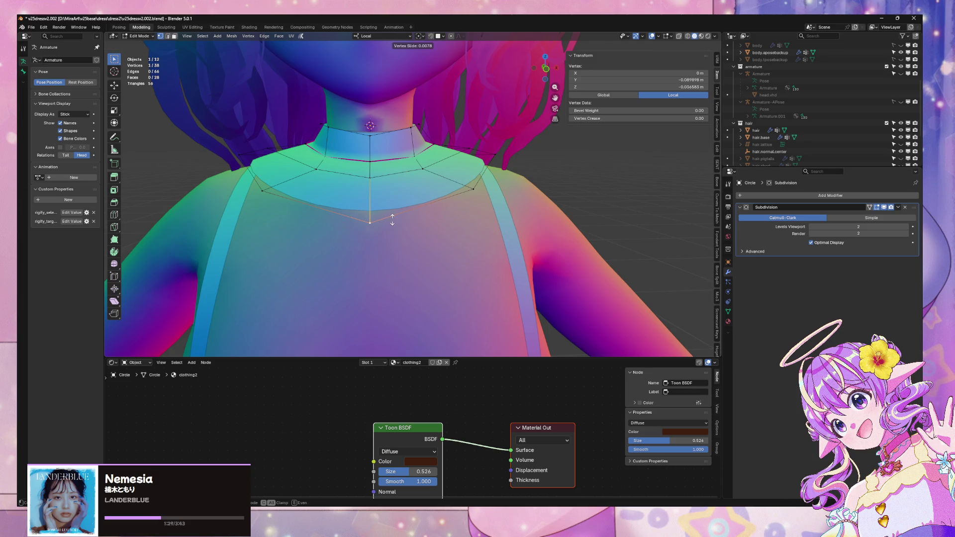
{"action": "key", "text": "v"}
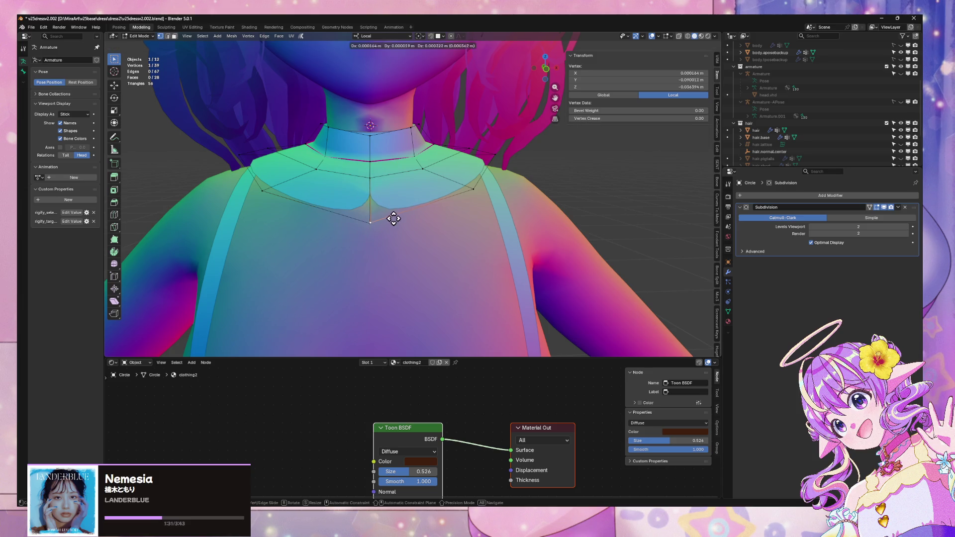
{"action": "right_click", "coordinate": [395, 218]}
Step: Trial-move the ripped tip vertex along local X several times, cancelling each attempt
{"action": "key", "text": "g"}
{"action": "key", "text": "x"}
{"action": "right_click", "coordinate": [450, 221]}
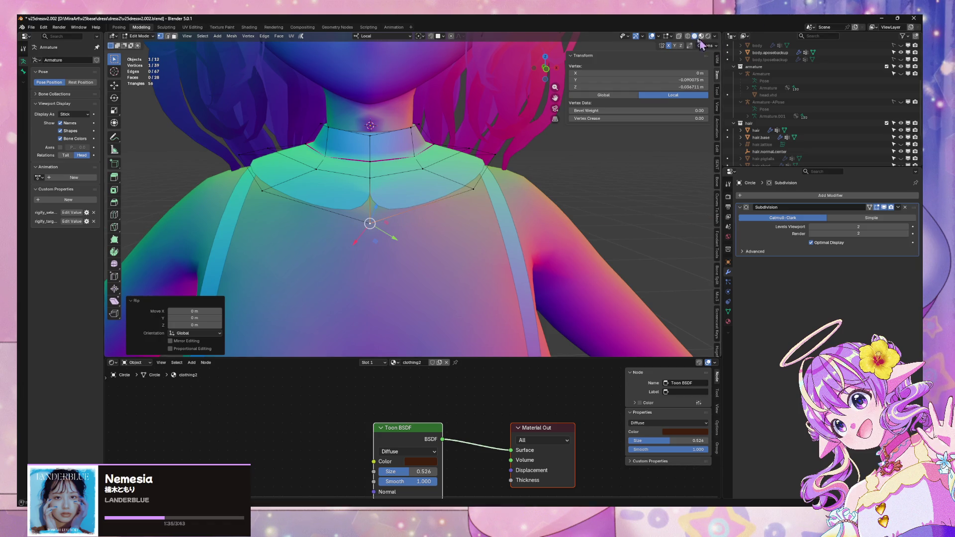
{"action": "key", "text": "g"}
{"action": "key", "text": "x"}
{"action": "right_click", "coordinate": [450, 209]}
{"action": "key", "text": "g"}
{"action": "key", "text": "x"}
{"action": "right_click", "coordinate": [450, 223]}
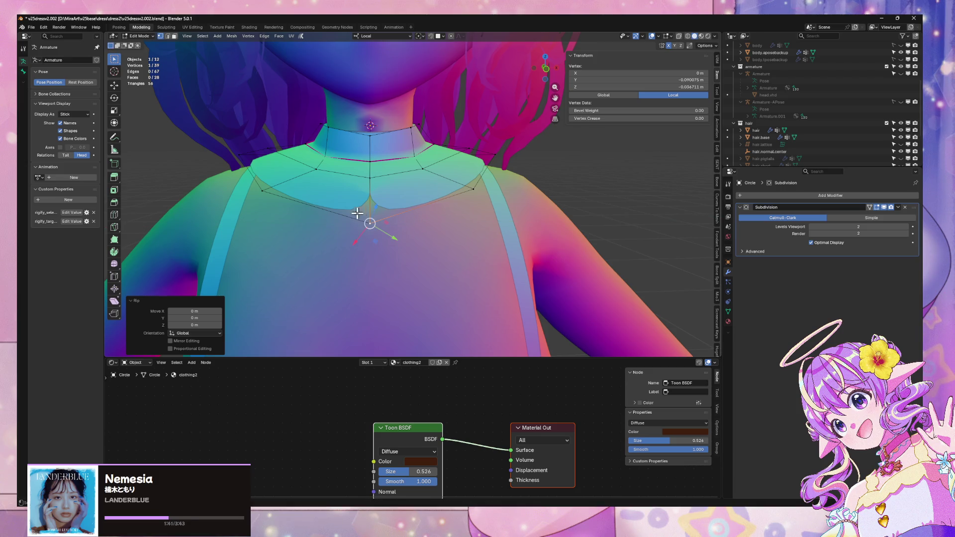
{"action": "key", "text": "g"}
{"action": "key", "text": "x"}
{"action": "right_click", "coordinate": [390, 210]}
Step: Select the bottom vertex of the V and shift it 0.005 along local X
{"action": "key", "text": "alt+a"}
{"action": "left_click", "coordinate": [378, 223]}
{"action": "key", "text": "g"}
{"action": "key", "text": "x"}
{"action": "right_click", "coordinate": [399, 226]}
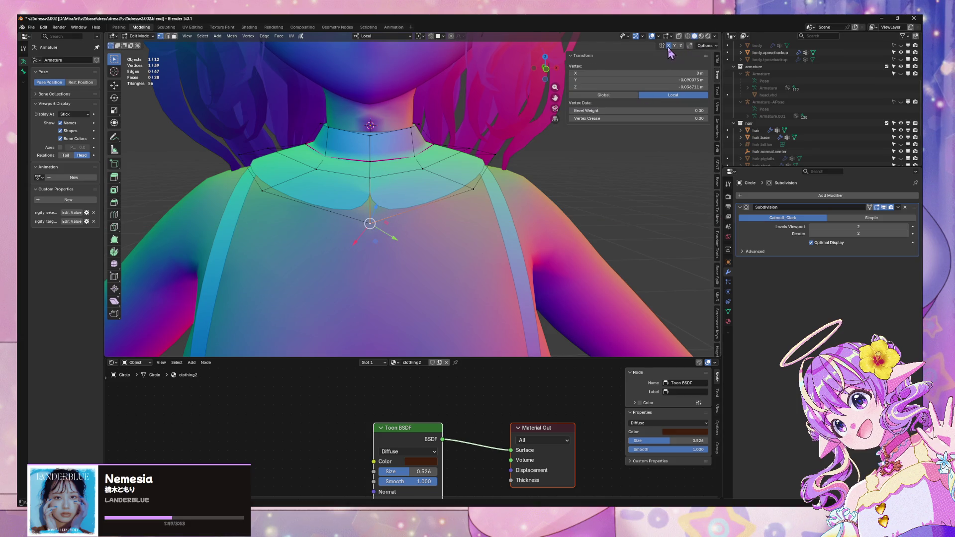
{"action": "key", "text": "g"}
{"action": "key", "text": "x"}
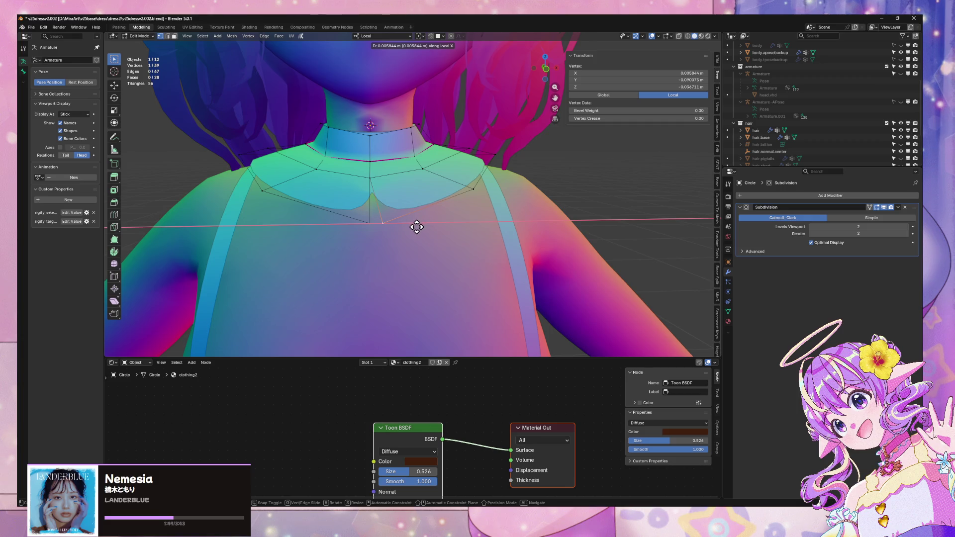
{"action": "type", "text": "0.005"}
{"action": "key", "text": "Return"}
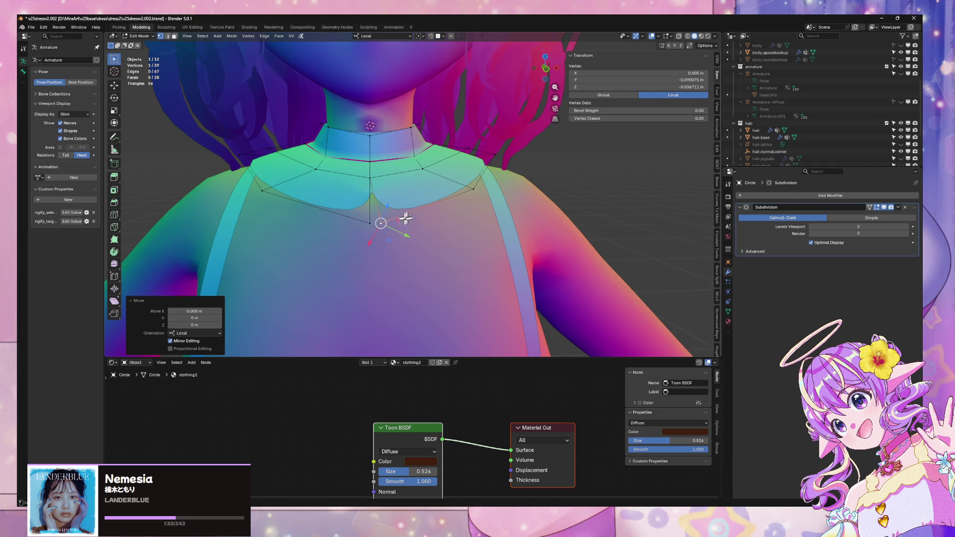
Step: Shift the vertex -0.005 along local X, then reselect the V's tip vertex
{"action": "key", "text": "g"}
{"action": "key", "text": "x"}
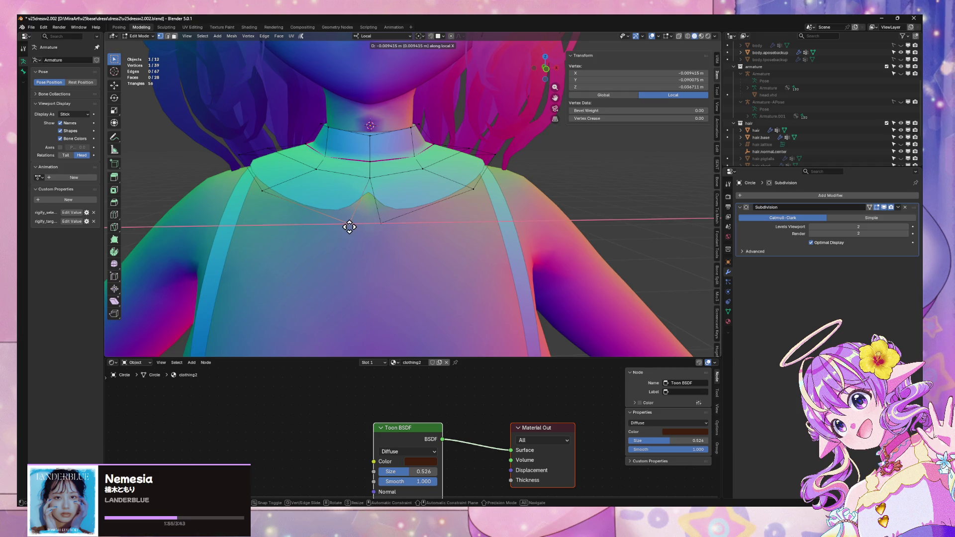
{"action": "type", "text": "-0.005"}
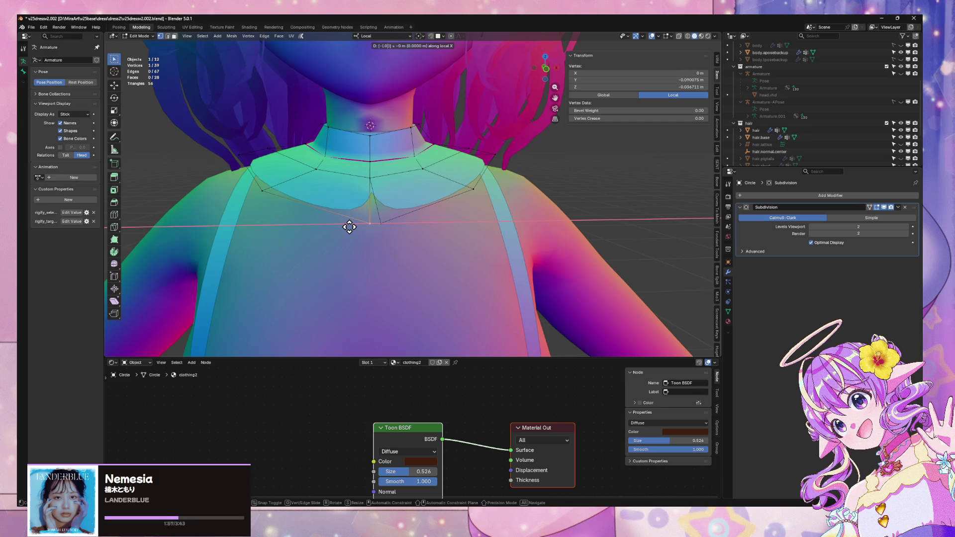
{"action": "key", "text": "Return"}
{"action": "key", "text": "alt+a"}
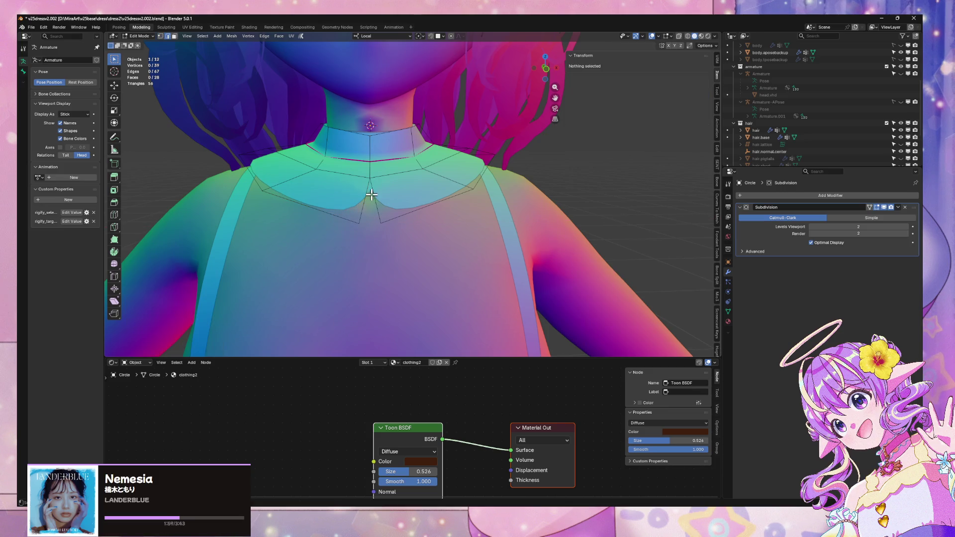
{"action": "left_click", "coordinate": [370, 178]}
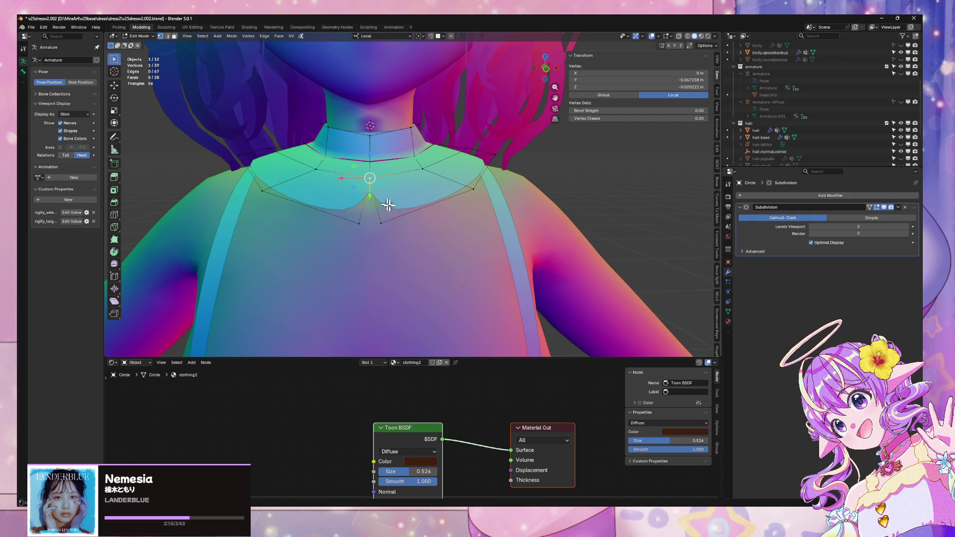
Step: Slide the selected collar vertex and a left collar vertex along their edges
{"action": "key", "text": "shift+v"}
{"action": "left_click", "coordinate": [470, 187]}
{"action": "middle_click_drag", "start_coordinate": [362, 185], "coordinate": [309, 301]}
{"action": "left_click", "coordinate": [316, 287]}
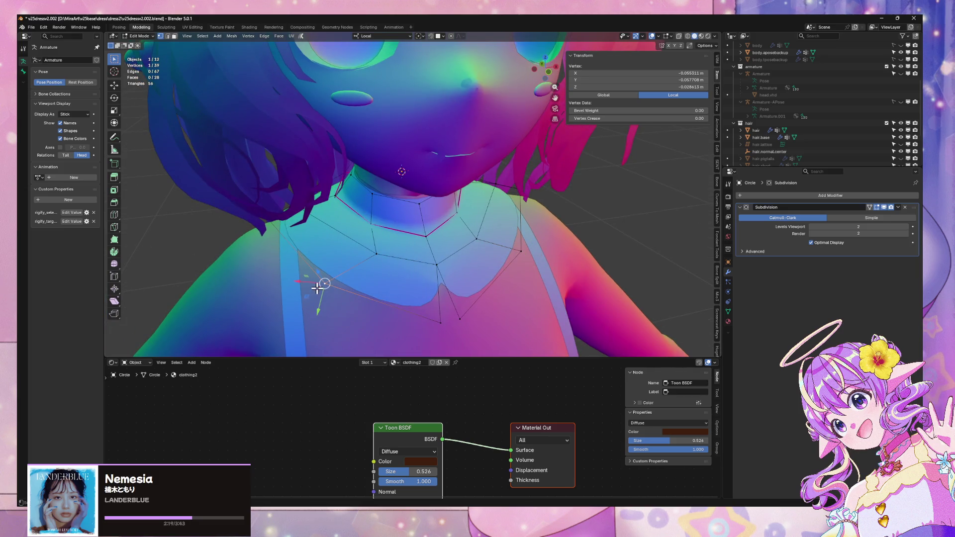
{"action": "key", "text": "shift+v"}
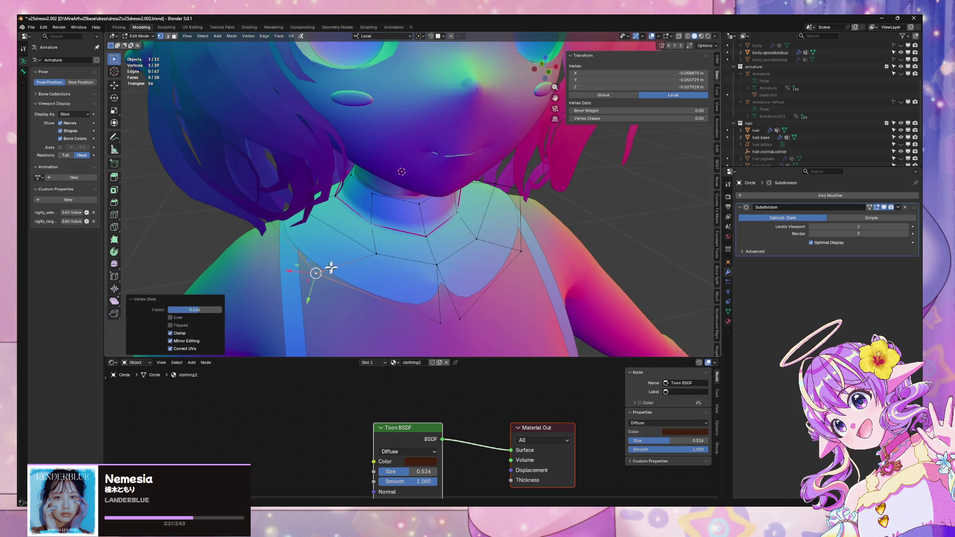
{"action": "left_click", "coordinate": [356, 245]}
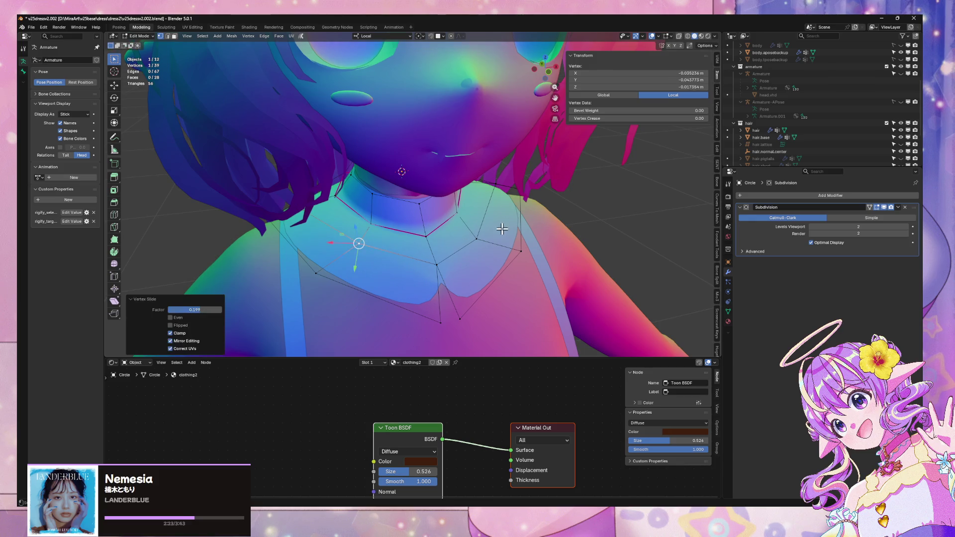
Step: Undo an accidental merge, then slide another left collar vertex along its edge several times
{"action": "middle_click_drag", "start_coordinate": [506, 228], "coordinate": [482, 223]}
{"action": "left_click", "coordinate": [480, 219]}
{"action": "key", "text": "shift+ctrl+m"}
{"action": "key", "text": "ctrl+z"}
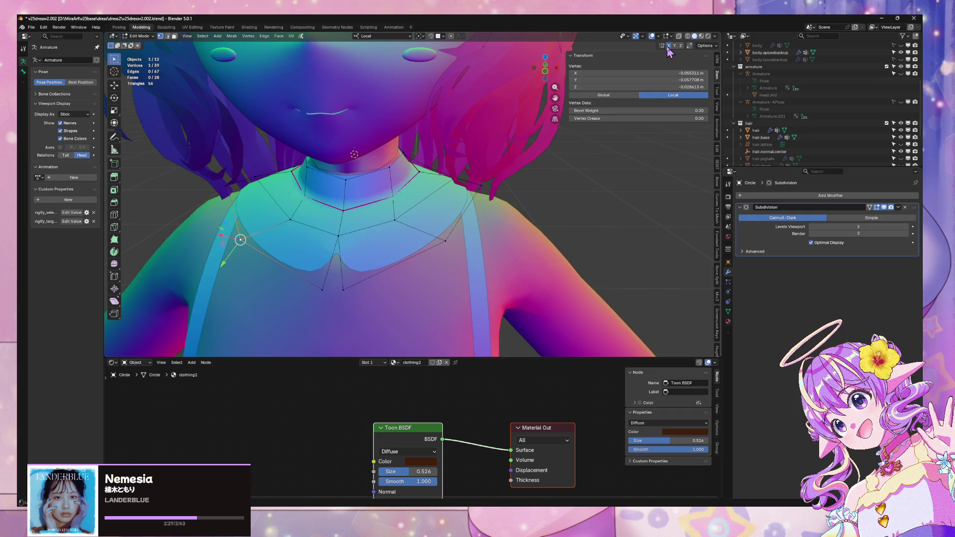
{"action": "key", "text": "shift+v"}
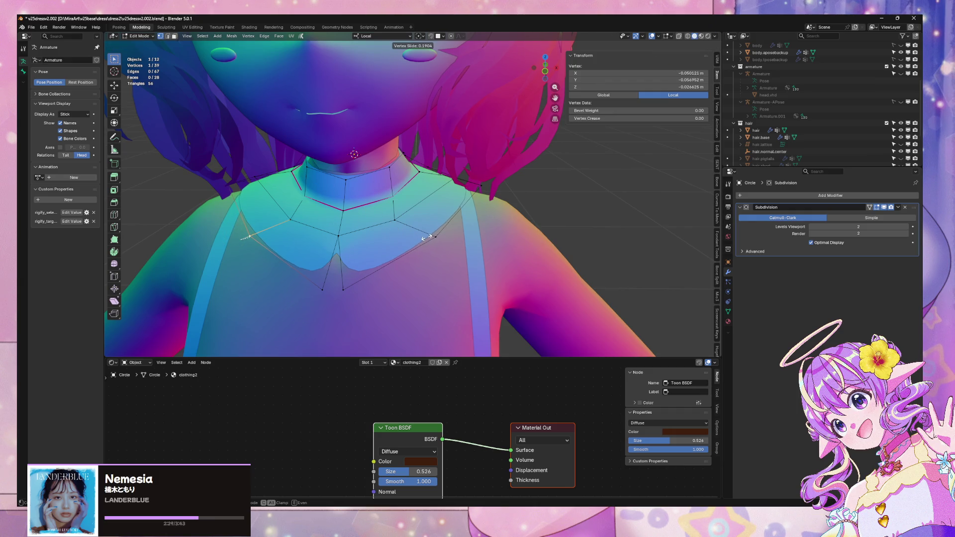
{"action": "left_click", "coordinate": [427, 239]}
{"action": "middle_click_drag", "start_coordinate": [432, 244], "coordinate": [447, 224]}
{"action": "key", "text": "shift+v"}
{"action": "left_click", "coordinate": [445, 226]}
{"action": "key", "text": "shift+v"}
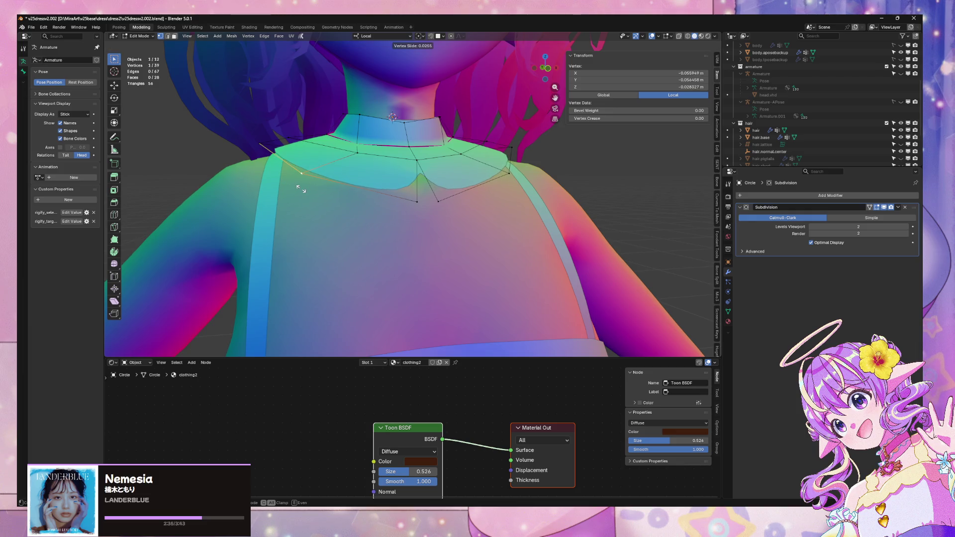
{"action": "left_click", "coordinate": [301, 189]}
Step: Slide another collar vertex to 0.234 along its edge and select a vertex near the shoulder
{"action": "left_click", "coordinate": [355, 155]}
{"action": "key", "text": "shift+v"}
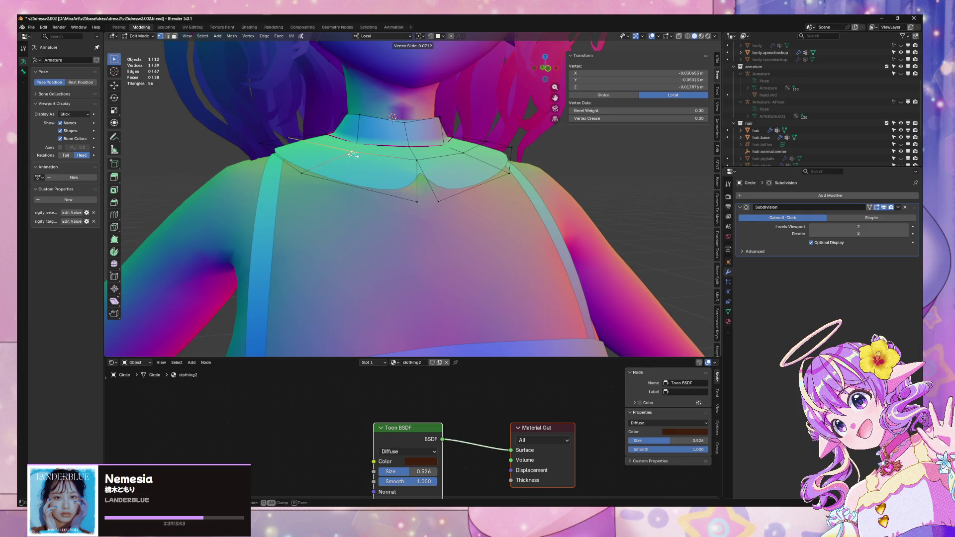
{"action": "left_click", "coordinate": [342, 155]}
{"action": "mouse_move", "coordinate": [341, 156]}
{"action": "middle_mouse_down"}
{"action": "mouse_move", "coordinate": [358, 177]}
{"action": "mouse_move", "coordinate": [380, 177]}
{"action": "mouse_move", "coordinate": [396, 222]}
{"action": "mouse_move", "coordinate": [366, 228]}
{"action": "mouse_move", "coordinate": [383, 216]}
{"action": "middle_mouse_up"}
{"action": "left_click", "coordinate": [402, 198]}
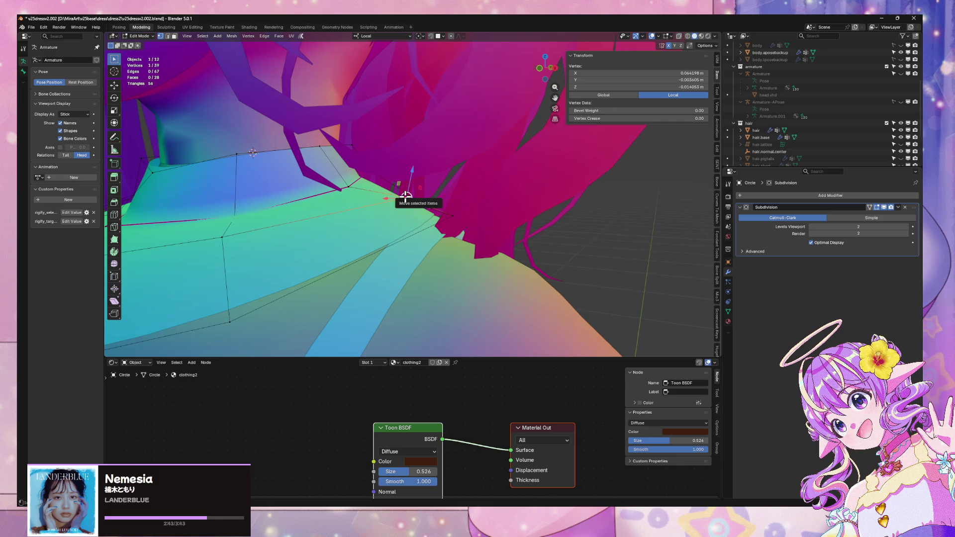
Step: Move the shoulder vertex along local X and briefly preview the collar in Object Mode
{"action": "key", "text": "g"}
{"action": "key", "text": "x"}
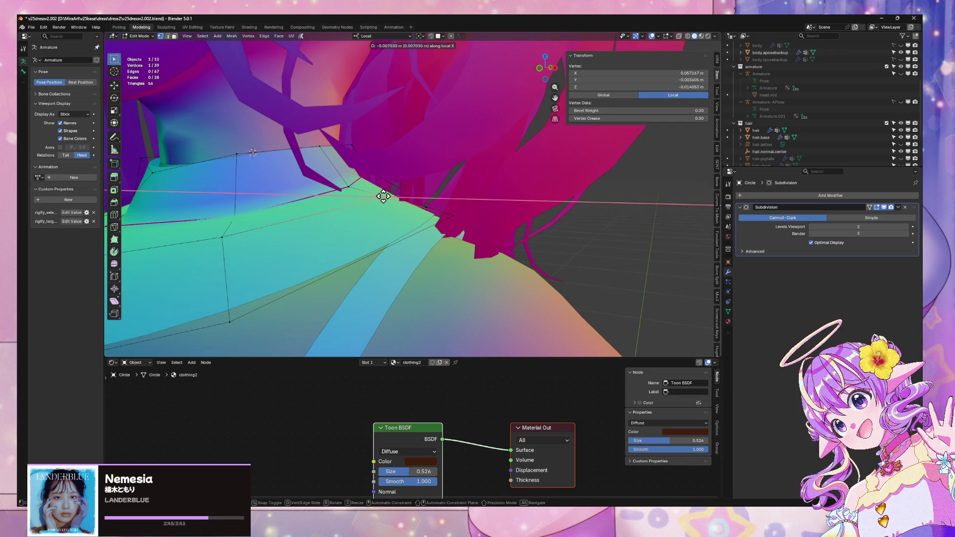
{"action": "left_click", "coordinate": [383, 197]}
{"action": "scroll", "coordinate": [383, 196], "scroll_direction": "down", "scroll_amount": 6}
{"action": "key", "text": "Tab"}
{"action": "scroll", "coordinate": [532, 242], "scroll_direction": "up", "scroll_amount": 3}
{"action": "middle_click_drag", "start_coordinate": [532, 241], "coordinate": [533, 228]}
{"action": "key", "text": "Tab"}
{"action": "scroll", "coordinate": [422, 241], "scroll_direction": "up", "scroll_amount": 2}
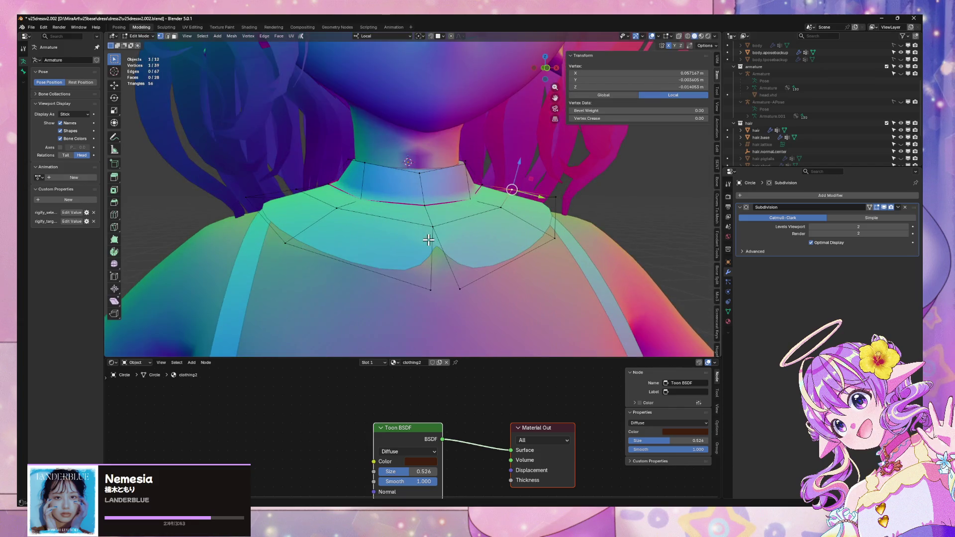
Step: Crease two edges below the collar and give the centre front vertex a 1.00 crease
{"action": "key", "text": "2"}
{"action": "left_click", "coordinate": [433, 253]}
{"action": "left_click", "coordinate": [447, 263], "text": "shift"}
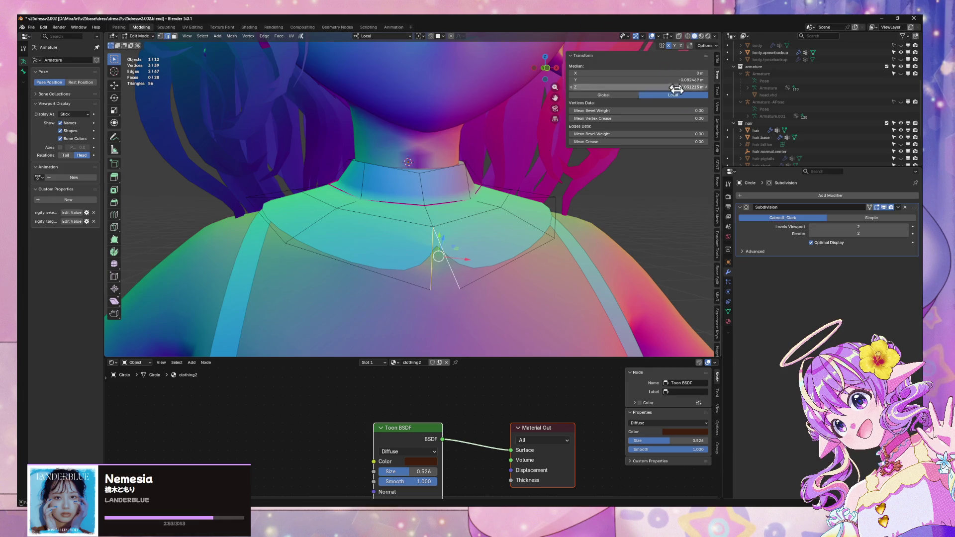
{"action": "left_click_drag", "start_coordinate": [636, 142], "coordinate": [647, 141]}
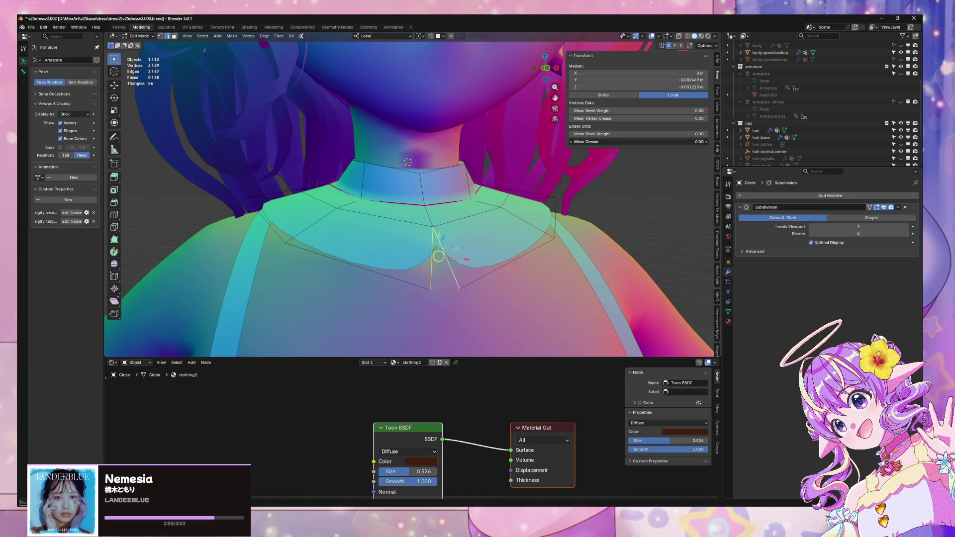
{"action": "key", "text": "1"}
{"action": "left_click", "coordinate": [435, 226]}
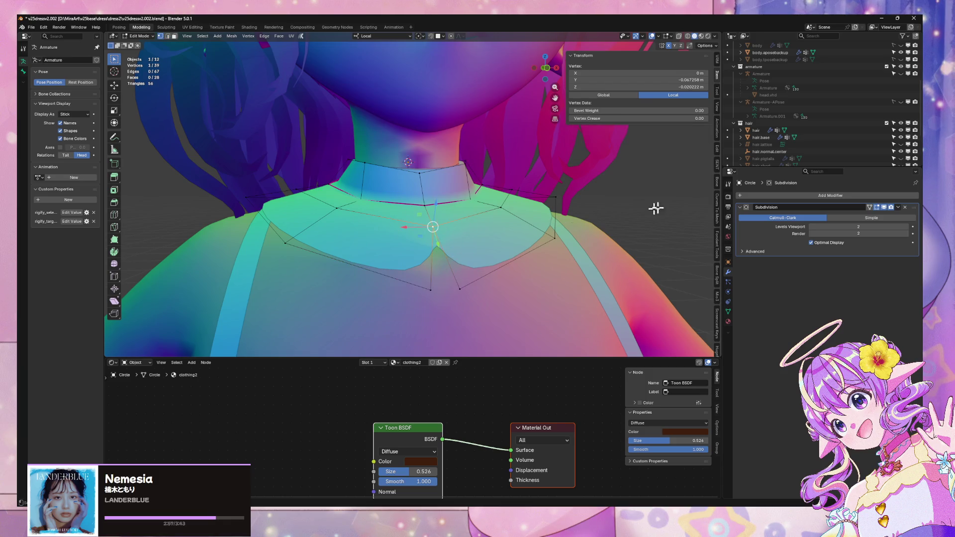
{"action": "left_click_drag", "start_coordinate": [695, 116], "coordinate": [711, 116]}
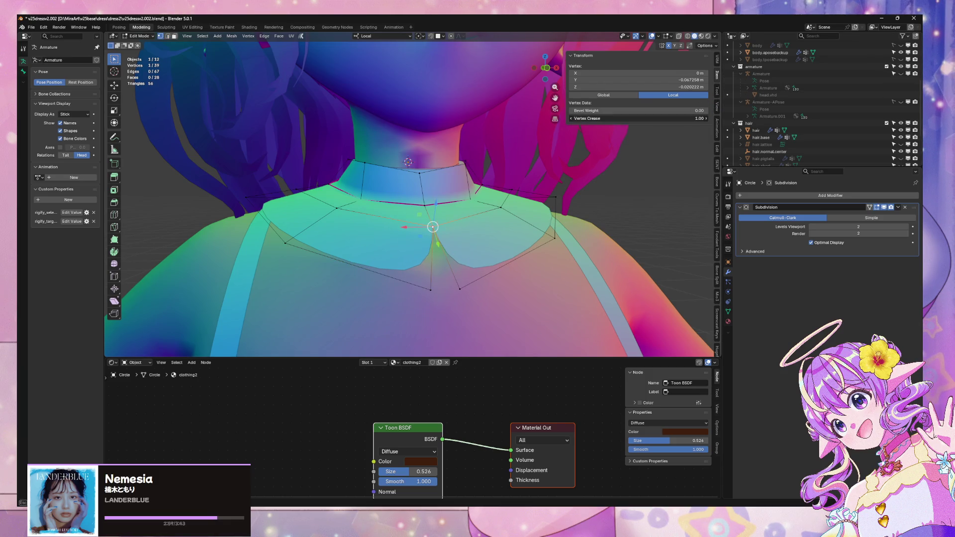
Step: Add a second vertex and raise the two vertices' crease to 0.51
{"action": "key", "text": "Tab"}
{"action": "mouse_move", "coordinate": [490, 233]}
{"action": "middle_mouse_down"}
{"action": "mouse_move", "coordinate": [460, 241]}
{"action": "mouse_move", "coordinate": [532, 171]}
{"action": "mouse_move", "coordinate": [355, 247]}
{"action": "middle_mouse_up"}
{"action": "key", "text": "Tab"}
{"action": "left_click", "coordinate": [239, 274], "text": "shift"}
{"action": "mouse_move", "coordinate": [696, 119]}
{"action": "left_mouse_down"}
{"action": "mouse_move", "coordinate": [681, 118]}
{"action": "mouse_move", "coordinate": [706, 119]}
{"action": "left_mouse_up"}
{"action": "mouse_move", "coordinate": [482, 220]}
{"action": "middle_mouse_down"}
{"action": "mouse_move", "coordinate": [432, 231]}
{"action": "mouse_move", "coordinate": [462, 219]}
{"action": "mouse_move", "coordinate": [523, 248]}
{"action": "middle_mouse_up"}
{"action": "key", "text": "Tab"}
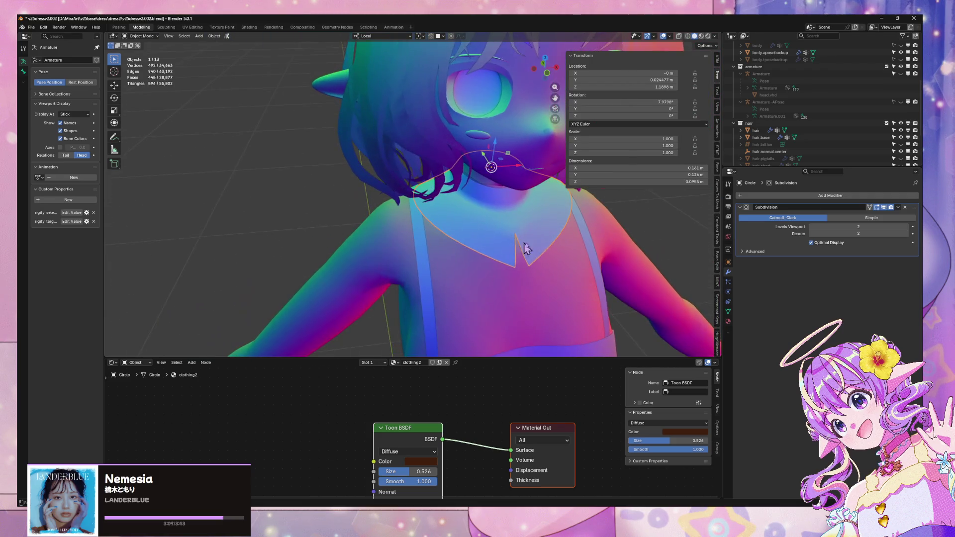
Step: Preview the smoothed collar in Object Mode and orbit round to the character's back
{"action": "scroll", "coordinate": [522, 248], "scroll_direction": "up", "scroll_amount": 3}
{"action": "key", "text": "Tab"}
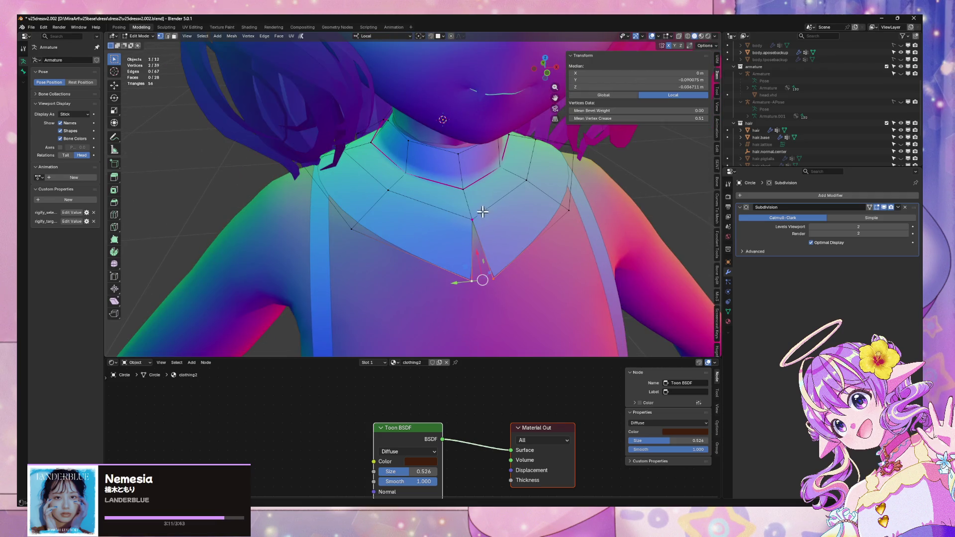
{"action": "scroll", "coordinate": [483, 212], "scroll_direction": "down", "scroll_amount": 3}
{"action": "key", "text": "Tab"}
{"action": "scroll", "coordinate": [454, 202], "scroll_direction": "down", "scroll_amount": 3}
{"action": "left_click", "coordinate": [471, 194]}
{"action": "mouse_move", "coordinate": [471, 194]}
{"action": "middle_mouse_down"}
{"action": "mouse_move", "coordinate": [488, 171]}
{"action": "mouse_move", "coordinate": [383, 175]}
{"action": "mouse_move", "coordinate": [450, 176]}
{"action": "middle_mouse_up"}
{"action": "scroll", "coordinate": [450, 175], "scroll_direction": "up", "scroll_amount": 2}
Step: Select a back collar vertex and its mirrored partner, then review the collar in Object Mode
{"action": "left_click", "coordinate": [456, 185]}
{"action": "key", "text": "Tab"}
{"action": "left_click", "coordinate": [421, 202]}
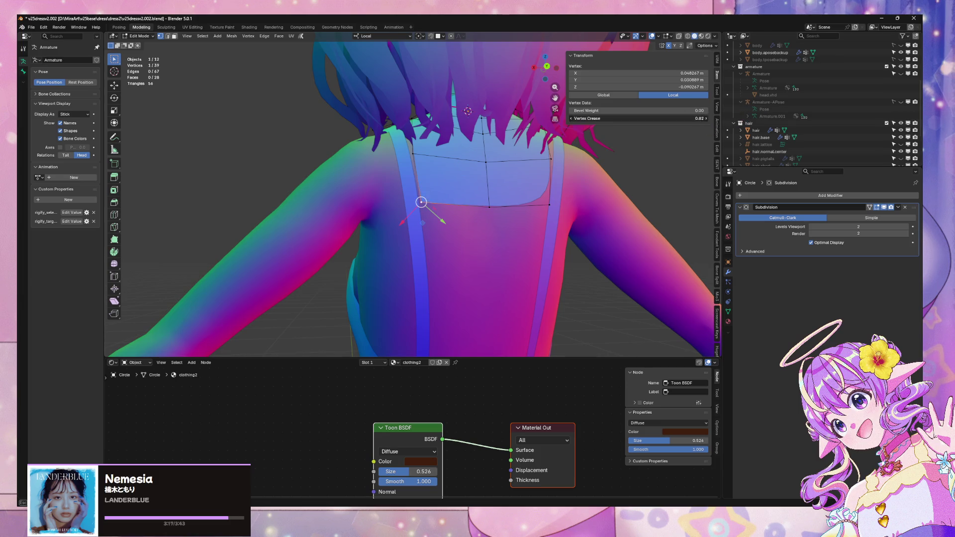
{"action": "left_click", "coordinate": [549, 204], "text": "shift"}
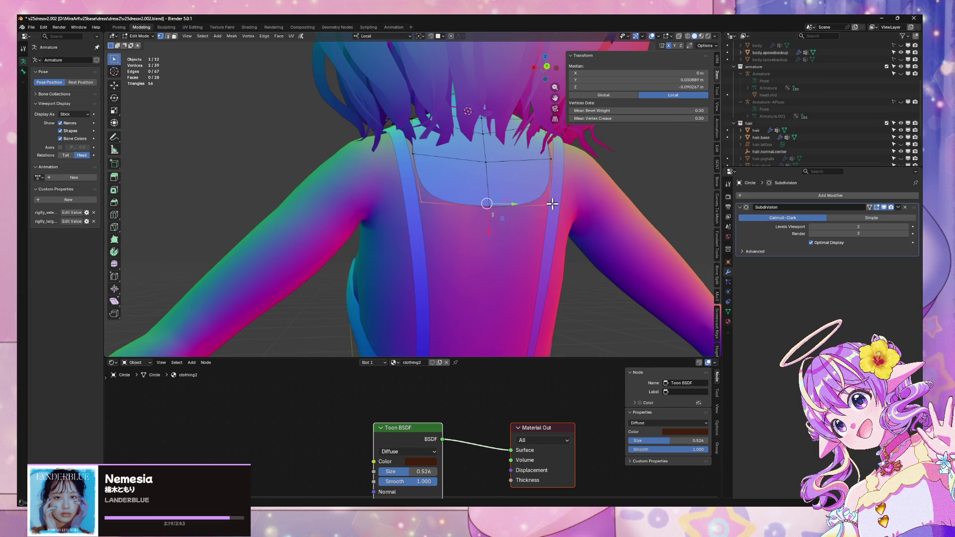
{"action": "key", "text": "Tab"}
{"action": "scroll", "coordinate": [486, 237], "scroll_direction": "down", "scroll_amount": 2}
{"action": "mouse_move", "coordinate": [486, 237]}
{"action": "middle_mouse_down"}
{"action": "mouse_move", "coordinate": [546, 237]}
{"action": "mouse_move", "coordinate": [597, 255]}
{"action": "mouse_move", "coordinate": [507, 219]}
{"action": "mouse_move", "coordinate": [533, 200]}
{"action": "mouse_move", "coordinate": [510, 225]}
{"action": "mouse_move", "coordinate": [528, 222]}
{"action": "middle_mouse_up"}
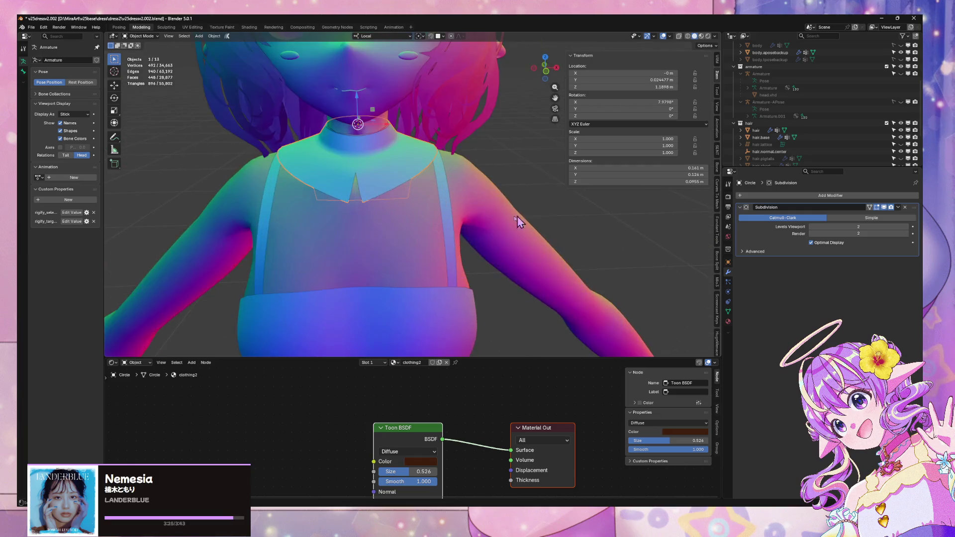
Step: In Edit Mode, select the collar's front centre vertex and drag its crease value
{"action": "scroll", "coordinate": [356, 190], "scroll_direction": "up", "scroll_amount": 3}
{"action": "key", "text": "Tab"}
{"action": "scroll", "coordinate": [348, 169], "scroll_direction": "up", "scroll_amount": 3}
{"action": "mouse_move", "coordinate": [413, 206]}
{"action": "middle_mouse_down"}
{"action": "mouse_move", "coordinate": [427, 212]}
{"action": "mouse_move", "coordinate": [400, 215]}
{"action": "middle_mouse_up"}
{"action": "left_click", "coordinate": [366, 209]}
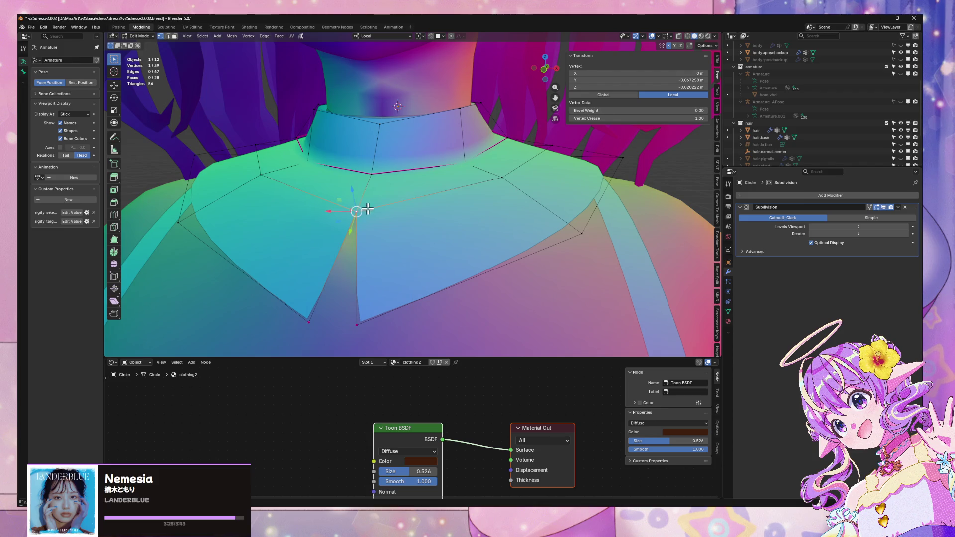
{"action": "left_click_drag", "start_coordinate": [678, 118], "coordinate": [621, 119]}
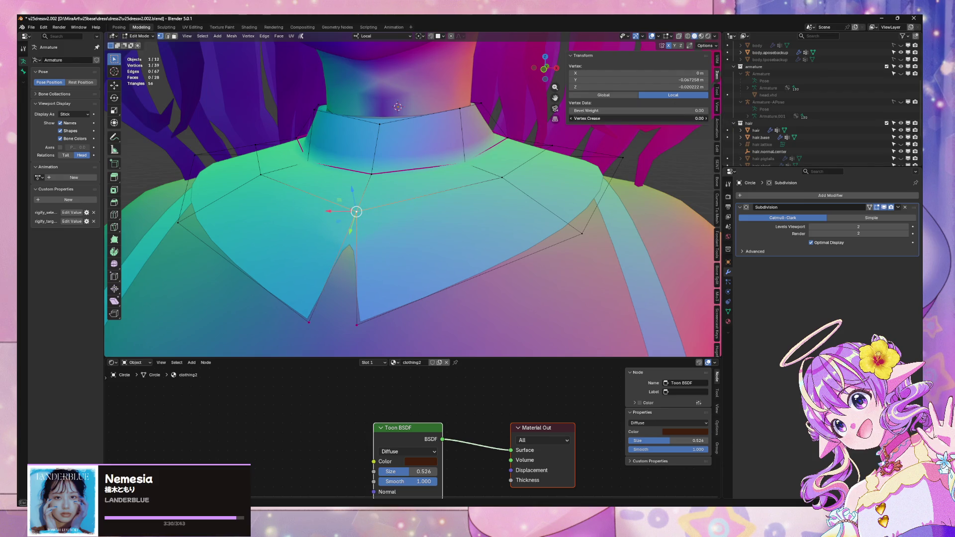
Step: Try ripping the front tip vertex with V, then cancel and undo the rip
{"action": "key", "text": "v"}
{"action": "right_click", "coordinate": [364, 194]}
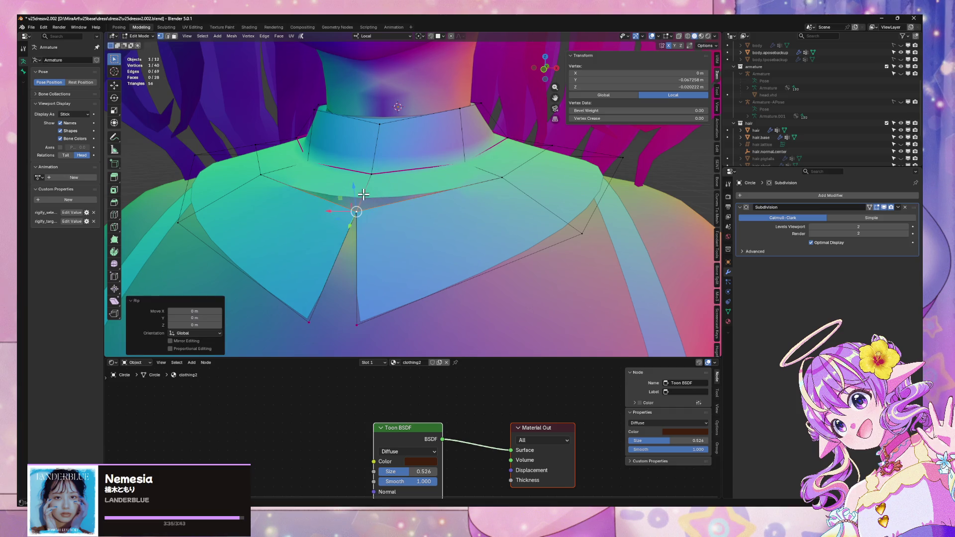
{"action": "key", "text": "ctrl+z"}
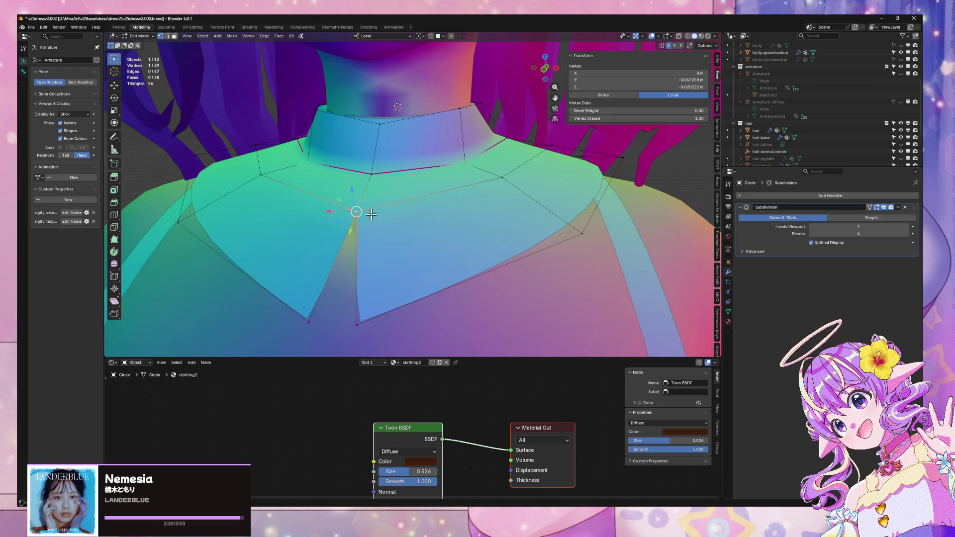
Step: Turn on X-ray, snap to the front view and bring up the Add Modifier list
{"action": "scroll", "coordinate": [429, 166], "scroll_direction": "down", "scroll_amount": 3}
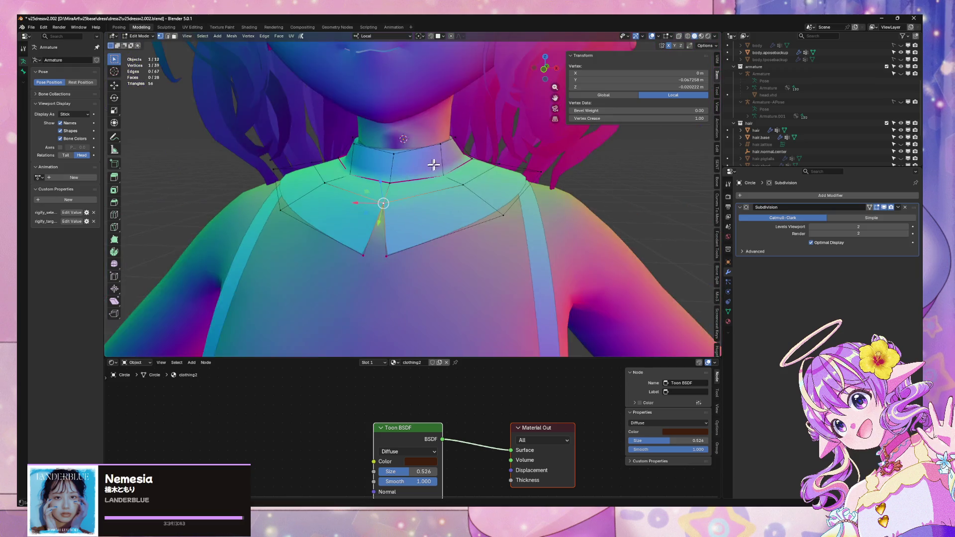
{"action": "scroll", "coordinate": [429, 166], "scroll_direction": "down", "scroll_amount": 2}
{"action": "key", "text": "alt+z"}
{"action": "scroll", "coordinate": [448, 149], "scroll_direction": "down", "scroll_amount": 1}
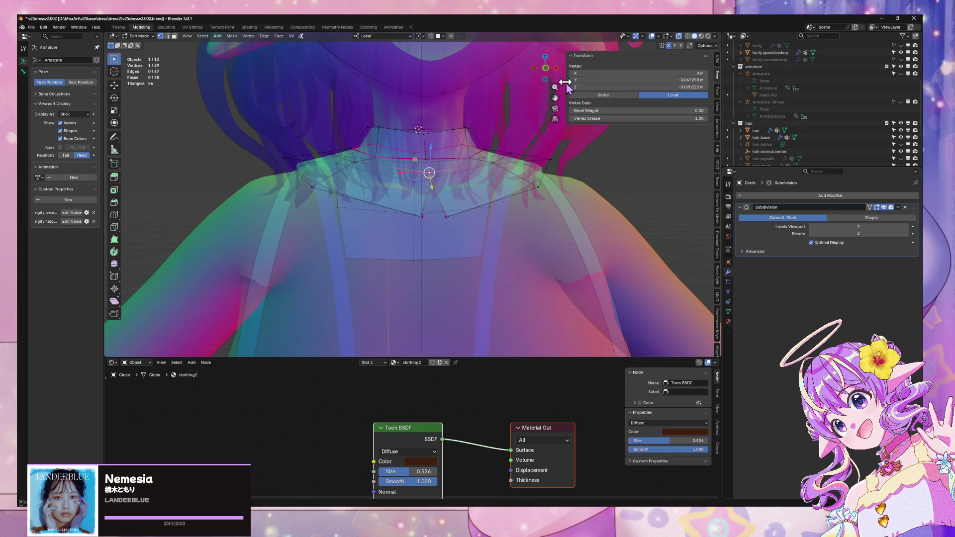
{"action": "left_click", "coordinate": [546, 67]}
{"action": "left_click", "coordinate": [819, 196]}
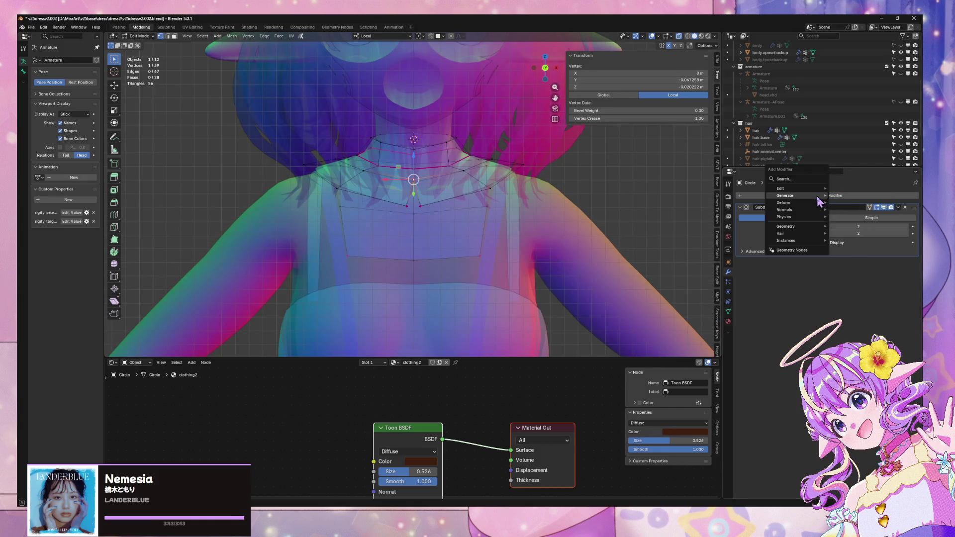
Step: Add a Mirror modifier to the collar and move it above Subdivision
{"action": "mouse_move", "coordinate": [819, 201]}
{"action": "left_click", "coordinate": [855, 255]}
{"action": "left_click_drag", "start_coordinate": [914, 270], "coordinate": [851, 213]}
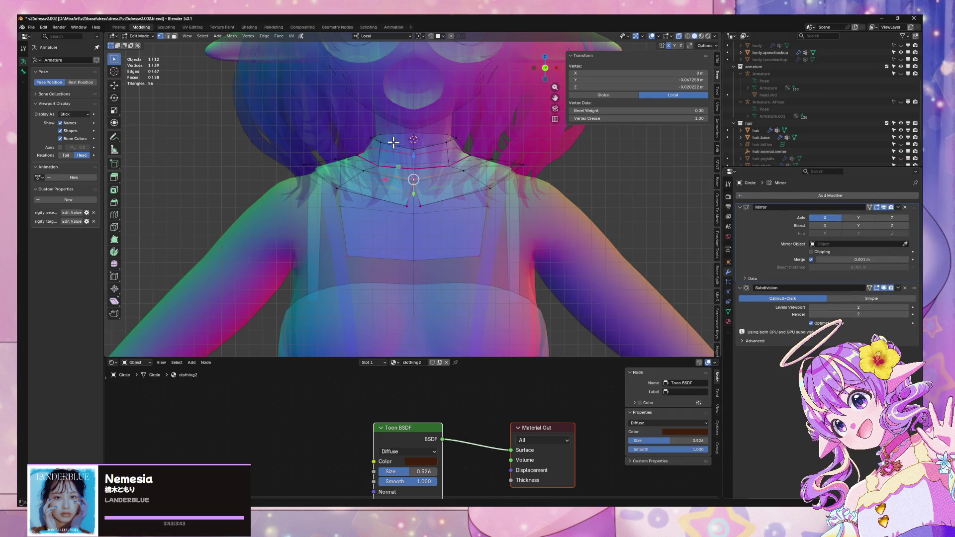
Step: Delete the 14 faces on one half of the collar in face select mode
{"action": "scroll", "coordinate": [291, 100], "scroll_direction": "up", "scroll_amount": 2}
{"action": "key", "text": "3"}
{"action": "left_click_drag", "start_coordinate": [218, 70], "coordinate": [412, 253]}
{"action": "key", "text": "x"}
{"action": "left_click", "coordinate": [413, 248]}
Step: Select a front collar vertex, switch back to solid display, and nudge it along X
{"action": "scroll", "coordinate": [415, 213], "scroll_direction": "up", "scroll_amount": 2}
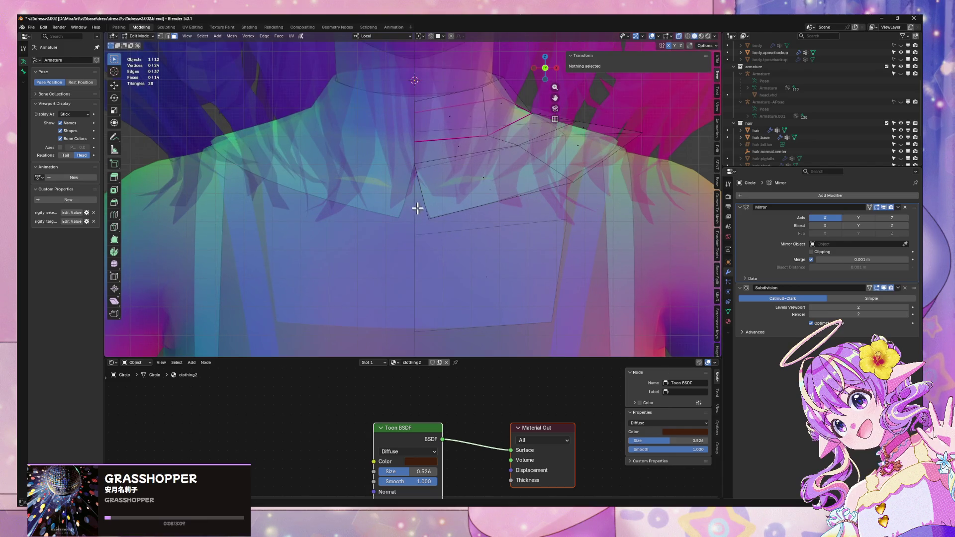
{"action": "key", "text": "1"}
{"action": "left_click", "coordinate": [416, 160]}
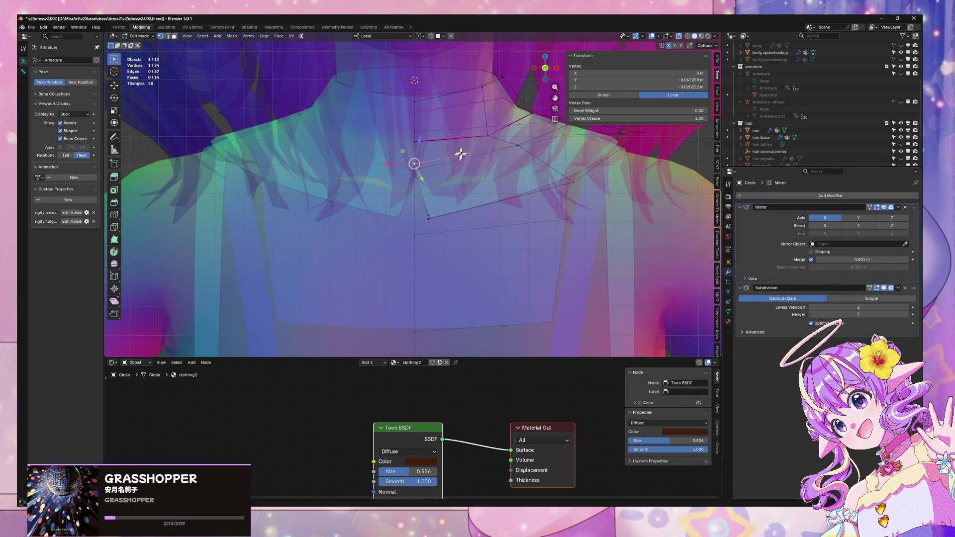
{"action": "key", "text": "alt+z"}
{"action": "scroll", "coordinate": [473, 139], "scroll_direction": "up", "scroll_amount": 6}
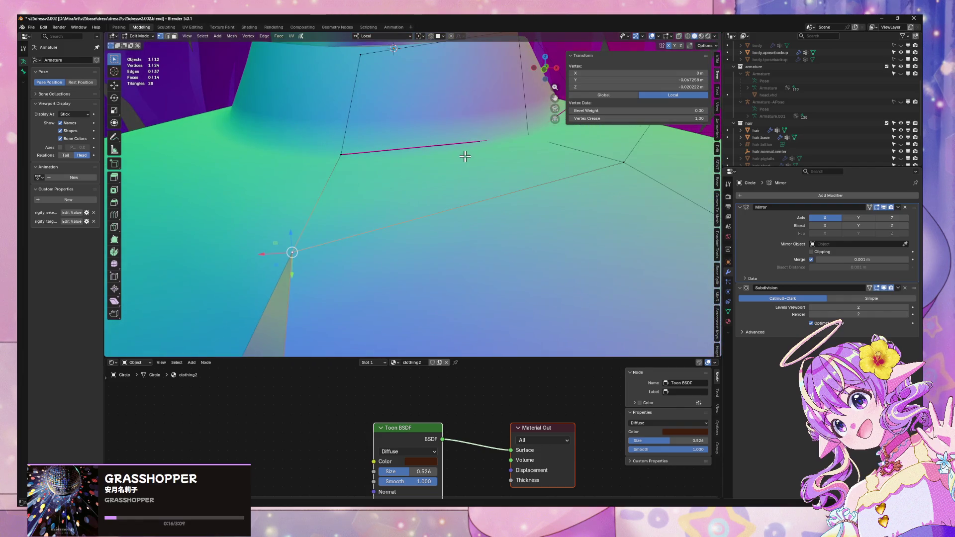
{"action": "key", "text": "g"}
{"action": "key", "text": "x"}
{"action": "left_click", "coordinate": [399, 214]}
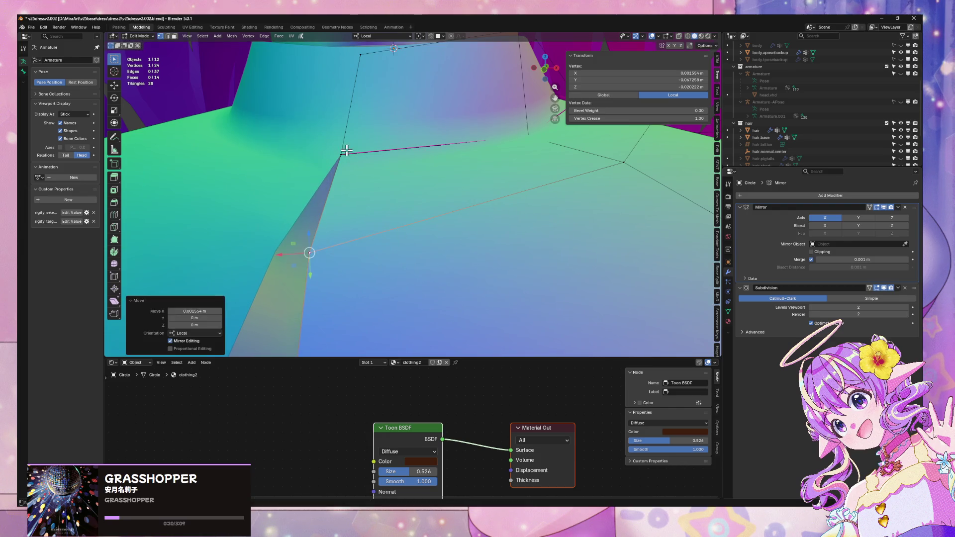
Step: Undo a second X nudge and clear the vertex's crease to 0.00
{"action": "key", "text": "g"}
{"action": "key", "text": "x"}
{"action": "left_click", "coordinate": [351, 149]}
{"action": "scroll", "coordinate": [358, 155], "scroll_direction": "down", "scroll_amount": 5}
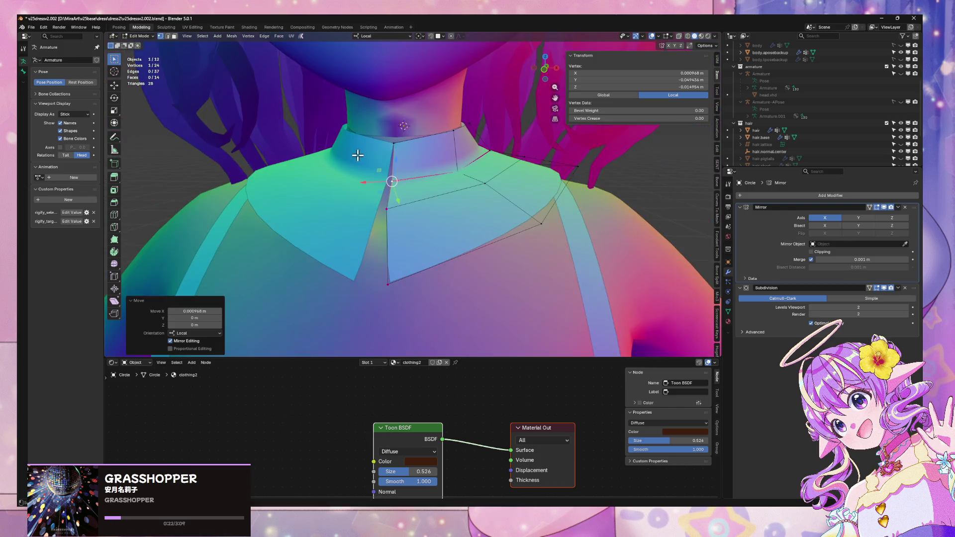
{"action": "key", "text": "ctrl+z"}
{"action": "scroll", "coordinate": [358, 156], "scroll_direction": "up", "scroll_amount": 3}
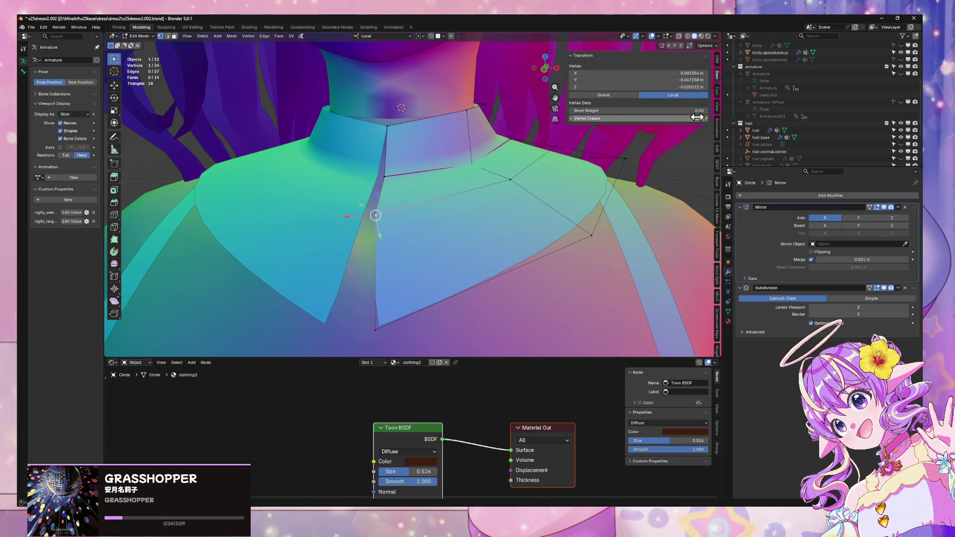
{"action": "key", "text": "ctrl+z"}
Step: Check the collar from below in Object Mode, then try splitting a neck-side vertex with V
{"action": "key", "text": "Tab"}
{"action": "scroll", "coordinate": [363, 150], "scroll_direction": "down", "scroll_amount": 3}
{"action": "mouse_move", "coordinate": [492, 124]}
{"action": "middle_mouse_down"}
{"action": "mouse_move", "coordinate": [549, 126]}
{"action": "mouse_move", "coordinate": [437, 164]}
{"action": "middle_mouse_up"}
{"action": "key", "text": "Tab"}
{"action": "left_click", "coordinate": [404, 160]}
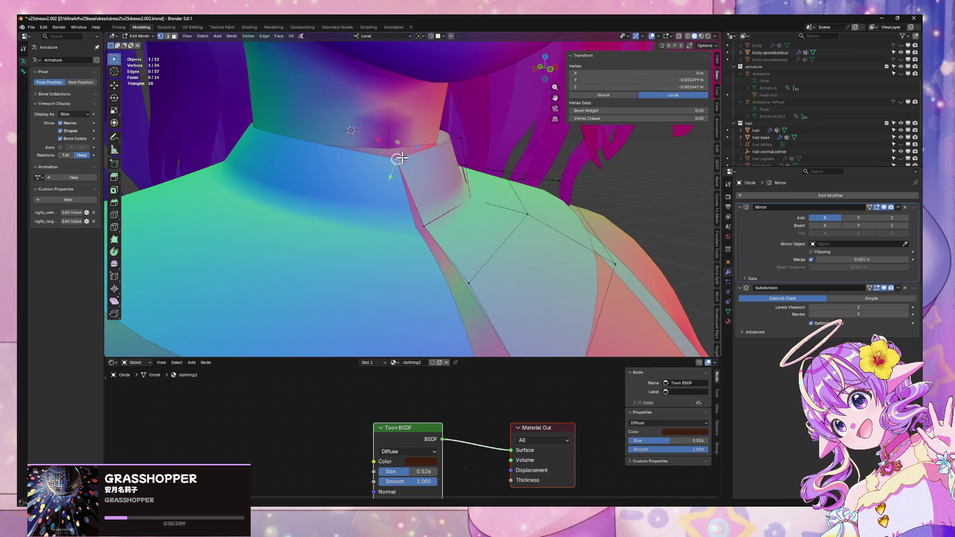
{"action": "key", "text": "v"}
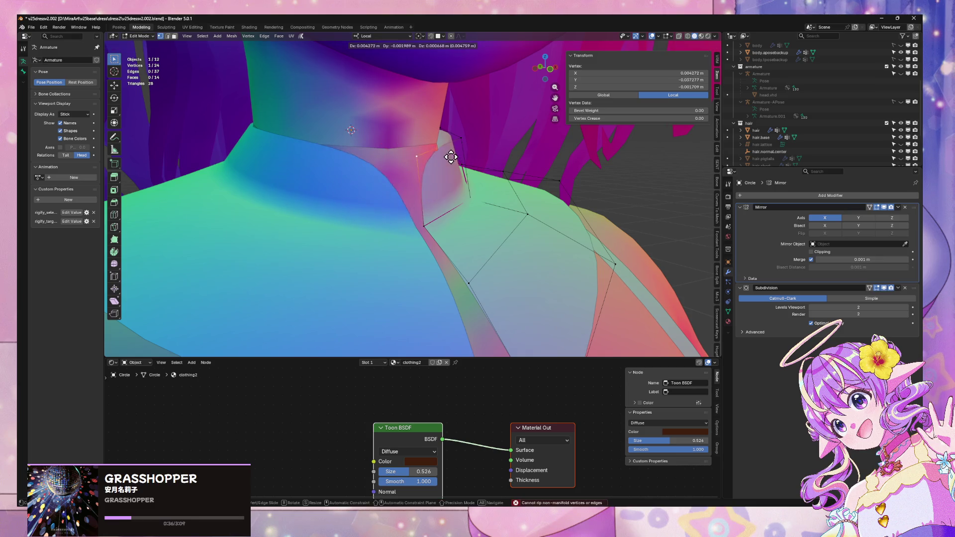
{"action": "scroll", "coordinate": [463, 127], "scroll_direction": "down", "scroll_amount": 1}
{"action": "middle_click_drag", "start_coordinate": [463, 127], "coordinate": [448, 120]}
Step: Set the Mean Crease of the vertical front seam edges to 1.00
{"action": "key", "text": "2"}
{"action": "left_click", "coordinate": [368, 251], "text": "alt"}
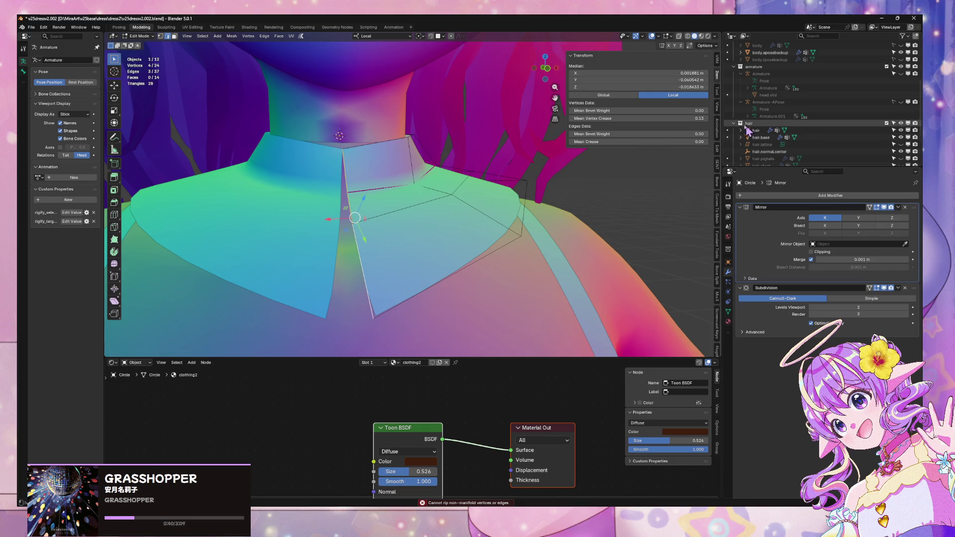
{"action": "double_click", "coordinate": [636, 142]}
{"action": "type", "text": "1"}
{"action": "key", "text": "Return"}
Step: Review the collar from the back, then reposition a shoulder vertex of the collar
{"action": "key", "text": "Tab"}
{"action": "mouse_move", "coordinate": [537, 244]}
{"action": "middle_mouse_down"}
{"action": "mouse_move", "coordinate": [494, 189]}
{"action": "mouse_move", "coordinate": [677, 202]}
{"action": "mouse_move", "coordinate": [621, 224]}
{"action": "mouse_move", "coordinate": [603, 250]}
{"action": "mouse_move", "coordinate": [527, 240]}
{"action": "mouse_move", "coordinate": [498, 209]}
{"action": "mouse_move", "coordinate": [482, 169]}
{"action": "middle_mouse_up"}
{"action": "scroll", "coordinate": [622, 224], "scroll_direction": "up", "scroll_amount": 5}
{"action": "key", "text": "Tab"}
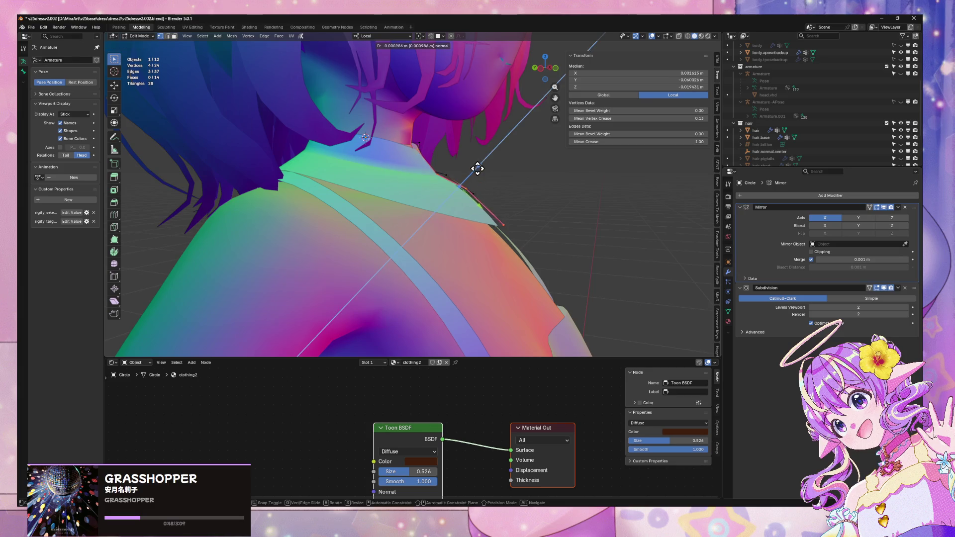
{"action": "middle_click_drag", "start_coordinate": [552, 189], "coordinate": [513, 193]}
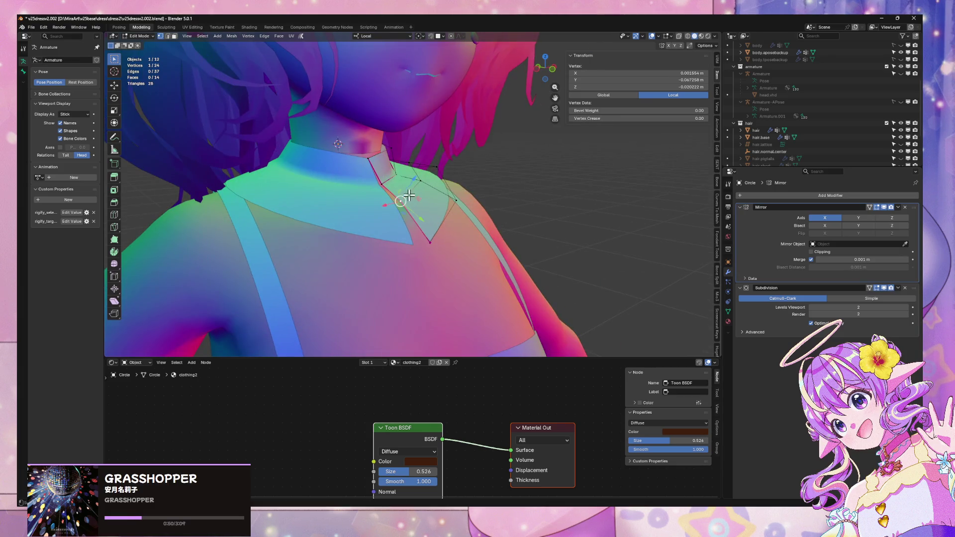
{"action": "left_click", "coordinate": [408, 196]}
{"action": "middle_click_drag", "start_coordinate": [408, 196], "coordinate": [498, 173]}
{"action": "key", "text": "shift+ctrl+v"}
{"action": "left_click", "coordinate": [493, 199]}
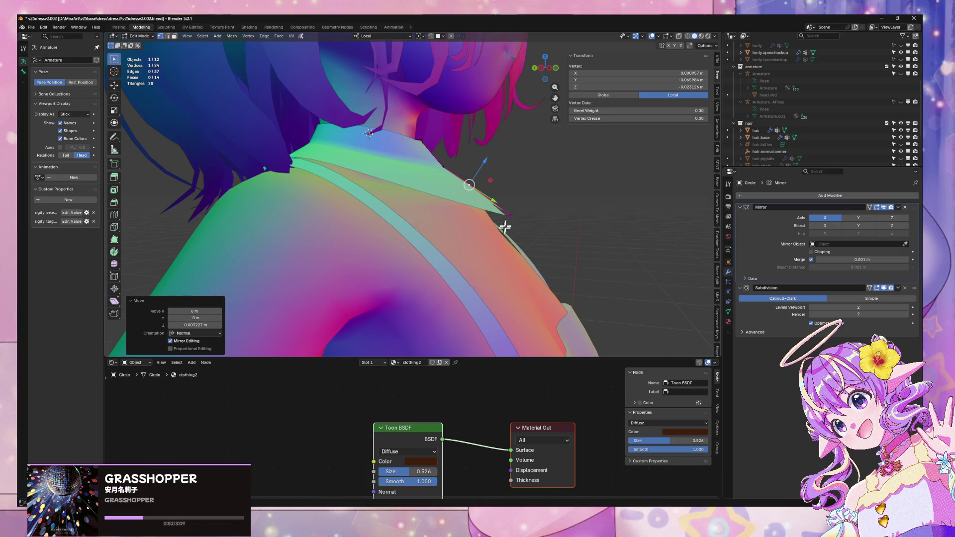
{"action": "key", "text": "g"}
{"action": "left_click", "coordinate": [498, 197]}
Step: Push another collar vertex outward along its normal and check the back in Object Mode
{"action": "left_click", "coordinate": [464, 184]}
{"action": "middle_click_drag", "start_coordinate": [550, 157], "coordinate": [433, 172]}
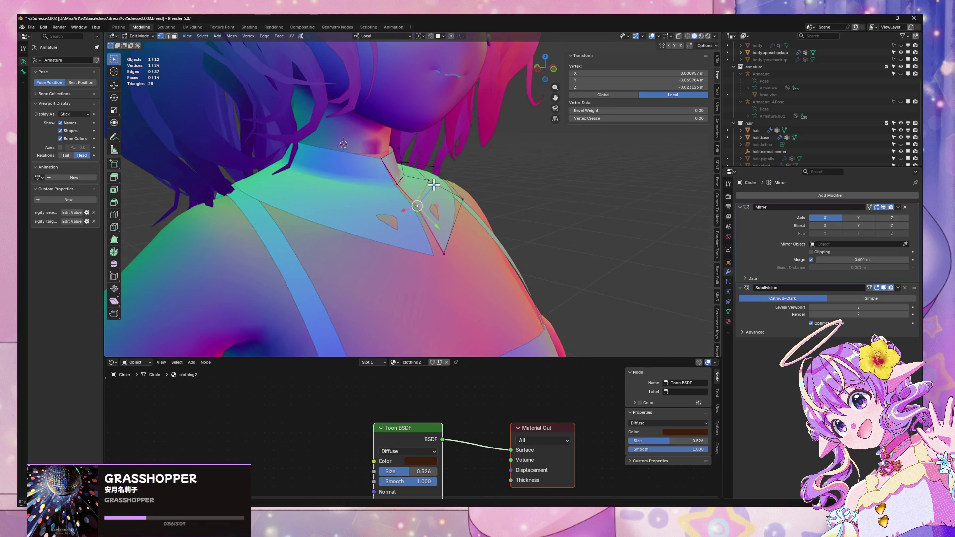
{"action": "key", "text": "g"}
{"action": "key", "text": "z"}
{"action": "key", "text": "z"}
{"action": "left_click", "coordinate": [446, 185]}
{"action": "mouse_move", "coordinate": [445, 185]}
{"action": "middle_mouse_down"}
{"action": "mouse_move", "coordinate": [469, 179]}
{"action": "mouse_move", "coordinate": [401, 171]}
{"action": "middle_mouse_up"}
{"action": "key", "text": "Tab"}
{"action": "mouse_move", "coordinate": [608, 259]}
{"action": "middle_mouse_down"}
{"action": "mouse_move", "coordinate": [576, 245]}
{"action": "mouse_move", "coordinate": [479, 233]}
{"action": "mouse_move", "coordinate": [454, 207]}
{"action": "mouse_move", "coordinate": [367, 252]}
{"action": "mouse_move", "coordinate": [423, 288]}
{"action": "mouse_move", "coordinate": [580, 293]}
{"action": "mouse_move", "coordinate": [568, 292]}
{"action": "middle_mouse_up"}
{"action": "scroll", "coordinate": [496, 227], "scroll_direction": "up", "scroll_amount": 2}
Step: Re-edit the collar and shift a front neckline vertex slightly along local Y
{"action": "left_click", "coordinate": [367, 252]}
{"action": "scroll", "coordinate": [422, 287], "scroll_direction": "down", "scroll_amount": 3}
{"action": "scroll", "coordinate": [569, 292], "scroll_direction": "up", "scroll_amount": 4}
{"action": "mouse_move", "coordinate": [505, 274]}
{"action": "middle_mouse_down"}
{"action": "mouse_move", "coordinate": [476, 266]}
{"action": "mouse_move", "coordinate": [496, 267]}
{"action": "middle_mouse_up"}
{"action": "key", "text": "Tab"}
{"action": "middle_click_drag", "start_coordinate": [320, 266], "coordinate": [298, 298]}
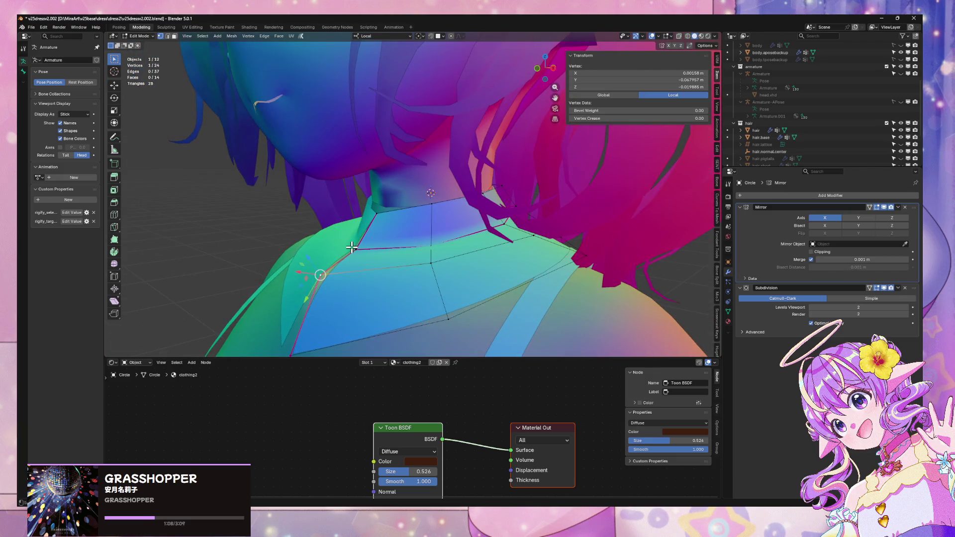
{"action": "left_click", "coordinate": [357, 249]}
{"action": "key", "text": "g"}
{"action": "key", "text": "y"}
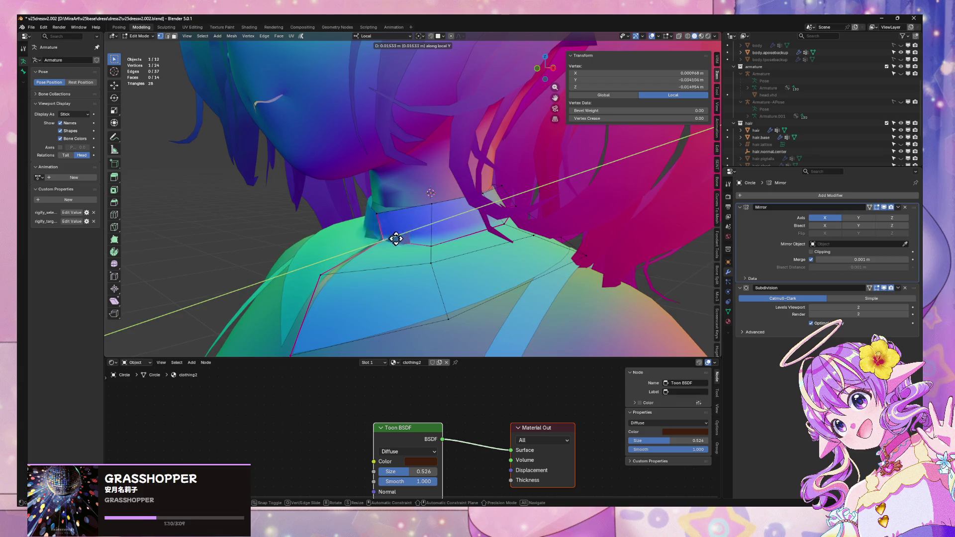
{"action": "left_click", "coordinate": [373, 246]}
Step: Return to Object Mode and look down on the whole model
{"action": "scroll", "coordinate": [497, 245], "scroll_direction": "down", "scroll_amount": 10}
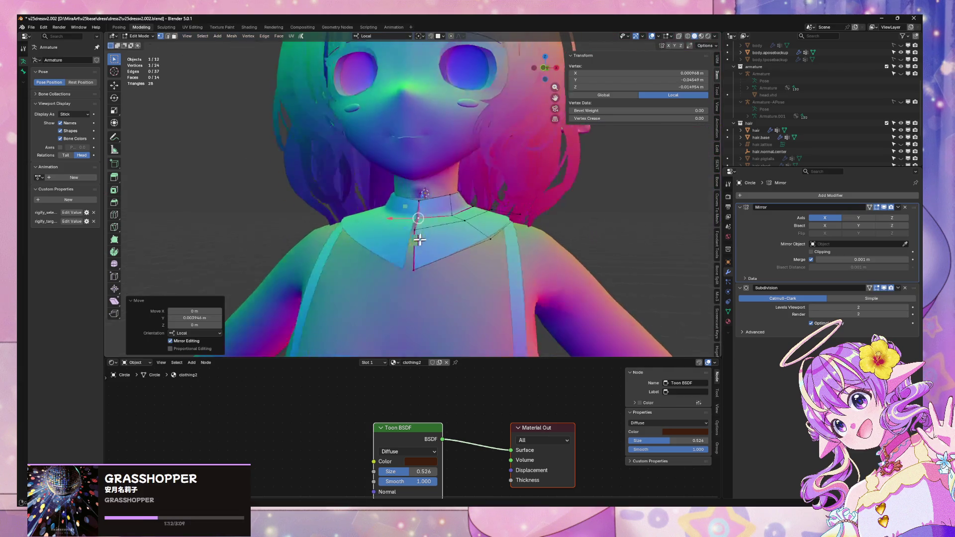
{"action": "key", "text": "Tab"}
{"action": "mouse_move", "coordinate": [590, 246]}
{"action": "middle_mouse_down"}
{"action": "mouse_move", "coordinate": [581, 292]}
{"action": "mouse_move", "coordinate": [409, 270]}
{"action": "mouse_move", "coordinate": [464, 273]}
{"action": "mouse_move", "coordinate": [473, 241]}
{"action": "mouse_move", "coordinate": [472, 255]}
{"action": "middle_mouse_up"}
{"action": "scroll", "coordinate": [581, 296], "scroll_direction": "up", "scroll_amount": 5}
{"action": "scroll", "coordinate": [464, 273], "scroll_direction": "down", "scroll_amount": 6}
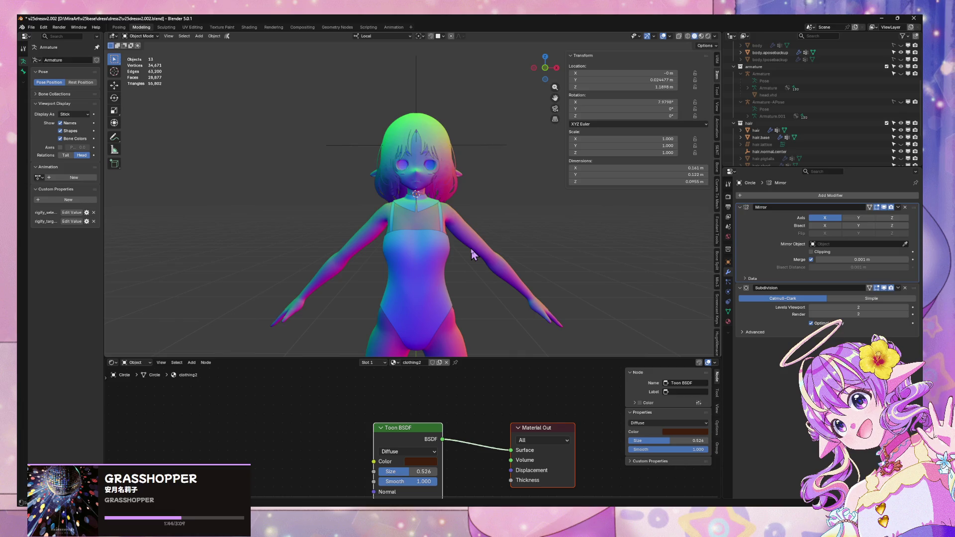
Step: Select the collar's neck edge loop and extrude it straight up along Z
{"action": "scroll", "coordinate": [472, 255], "scroll_direction": "up", "scroll_amount": 5}
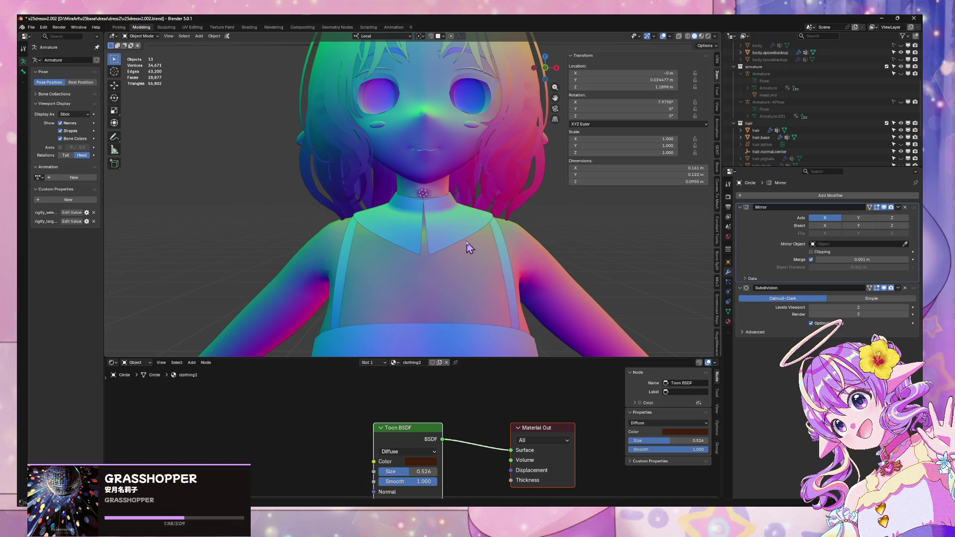
{"action": "left_click", "coordinate": [446, 194]}
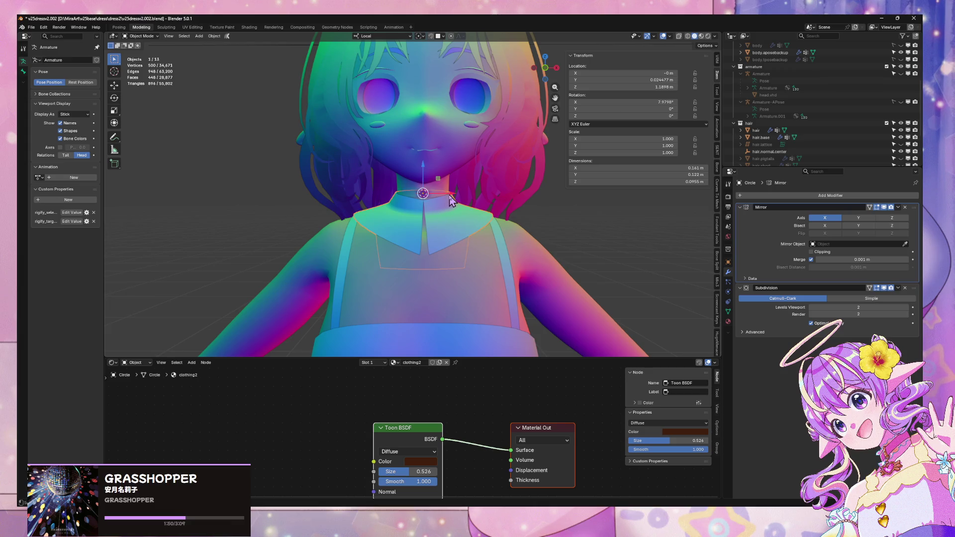
{"action": "key", "text": "Tab"}
{"action": "scroll", "coordinate": [463, 201], "scroll_direction": "up", "scroll_amount": 4}
{"action": "left_click", "coordinate": [464, 203], "text": "alt"}
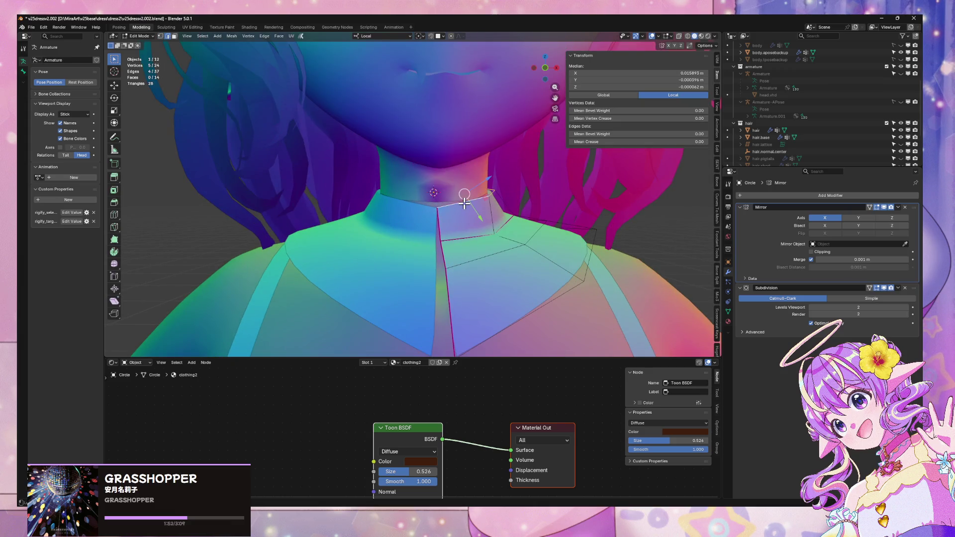
{"action": "key", "text": "z"}
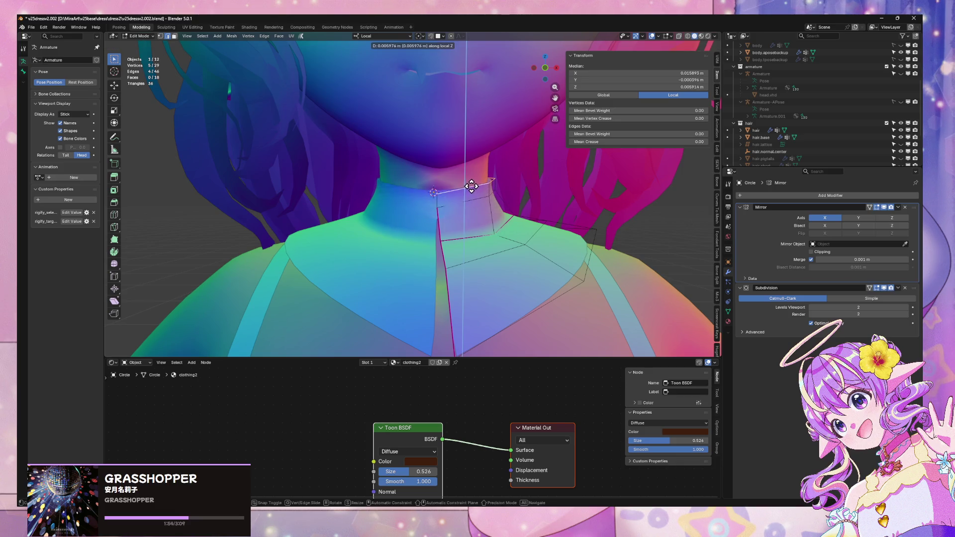
{"action": "left_click", "coordinate": [484, 176]}
Step: Shift the new neck ring sideways along local X
{"action": "mouse_move", "coordinate": [484, 175]}
{"action": "middle_mouse_down"}
{"action": "mouse_move", "coordinate": [456, 179]}
{"action": "mouse_move", "coordinate": [467, 180]}
{"action": "middle_mouse_up"}
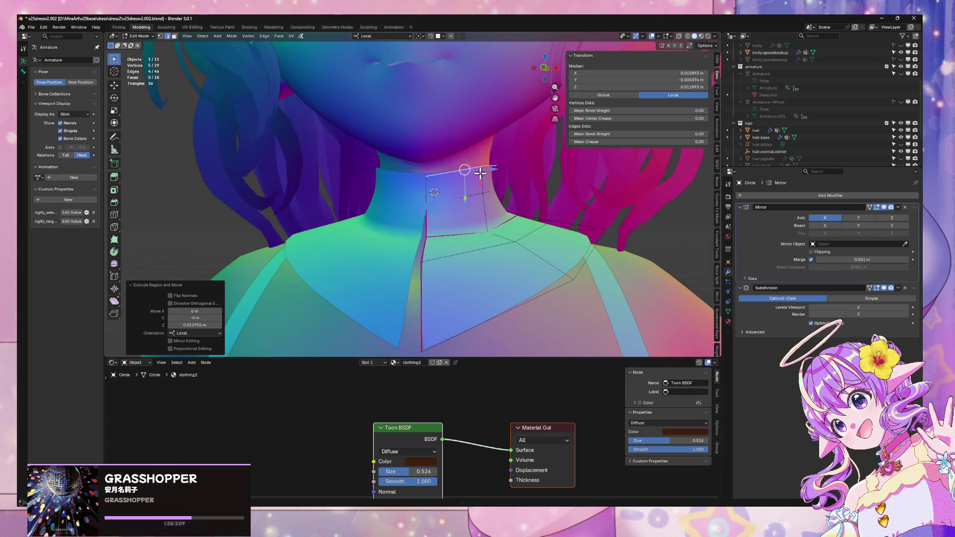
{"action": "key", "text": "s"}
{"action": "key", "text": "Escape"}
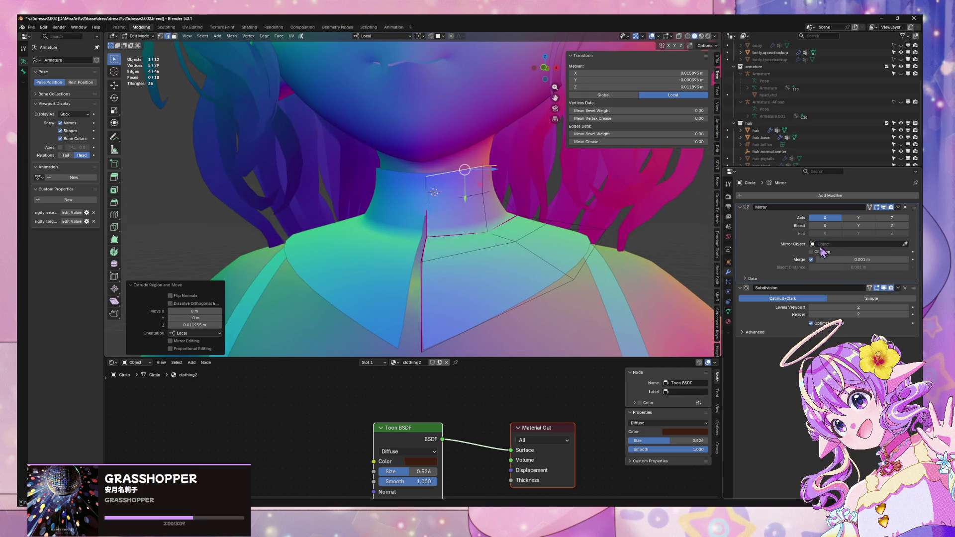
{"action": "key", "text": "g"}
{"action": "key", "text": "Escape"}
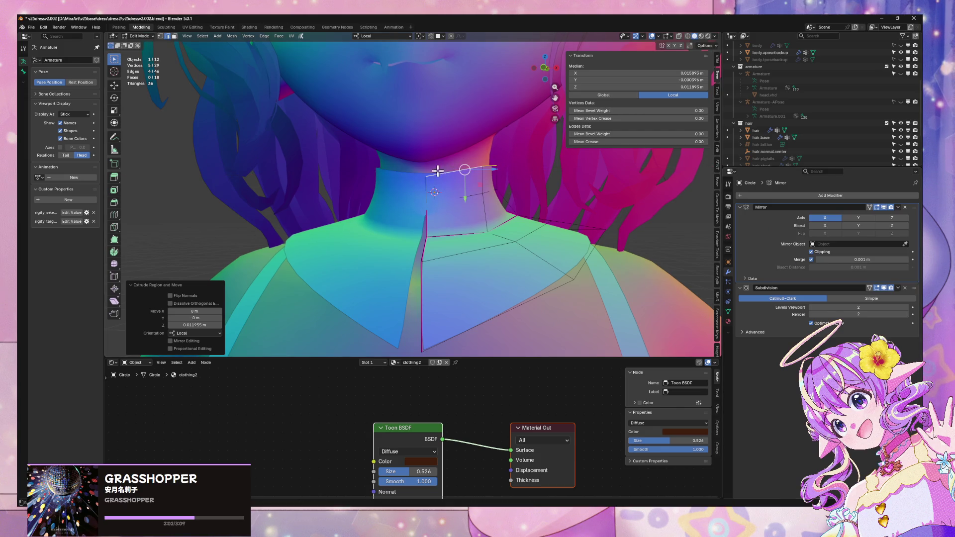
{"action": "key", "text": "g"}
{"action": "key", "text": "x"}
{"action": "key", "text": "Escape"}
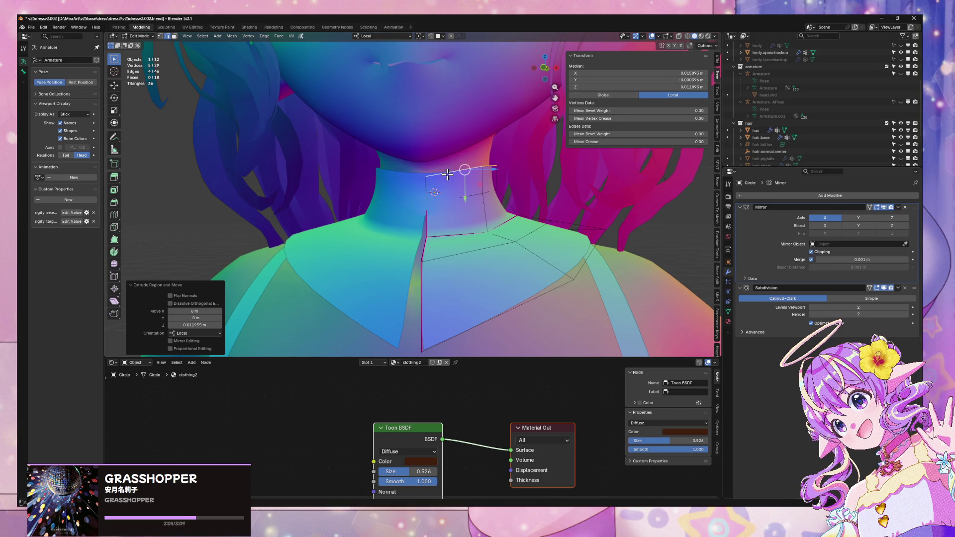
{"action": "key", "text": "g"}
{"action": "key", "text": "x"}
{"action": "left_click", "coordinate": [510, 181]}
Step: Move the ring front-to-back, stretch it along Y, and exit Edit Mode
{"action": "mouse_move", "coordinate": [497, 179]}
{"action": "middle_mouse_down"}
{"action": "mouse_move", "coordinate": [429, 157]}
{"action": "mouse_move", "coordinate": [447, 175]}
{"action": "mouse_move", "coordinate": [448, 164]}
{"action": "middle_mouse_up"}
{"action": "key", "text": "g"}
{"action": "key", "text": "x"}
{"action": "left_click", "coordinate": [454, 175]}
{"action": "key", "text": "s"}
{"action": "key", "text": "y"}
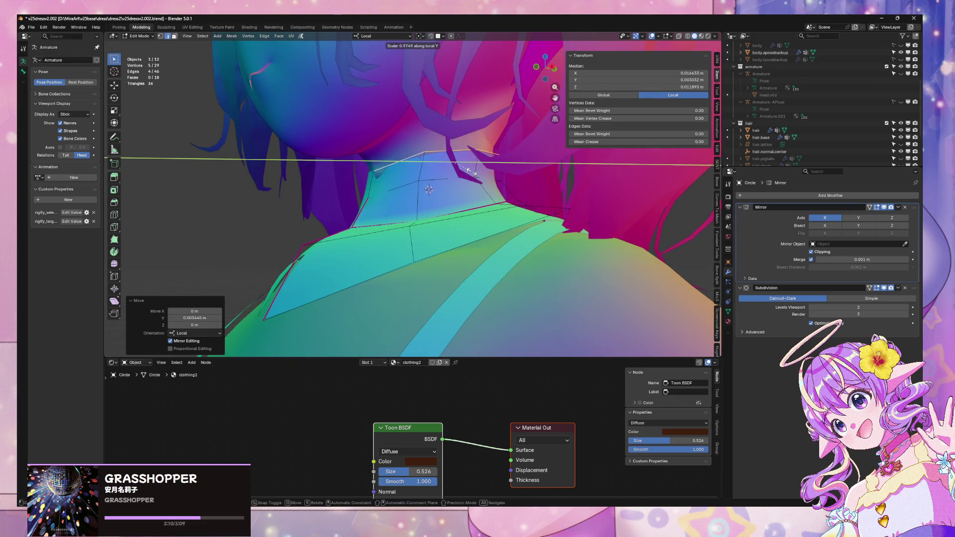
{"action": "left_click", "coordinate": [477, 170]}
{"action": "mouse_move", "coordinate": [473, 166]}
{"action": "middle_mouse_down"}
{"action": "mouse_move", "coordinate": [537, 171]}
{"action": "mouse_move", "coordinate": [504, 175]}
{"action": "middle_mouse_up"}
{"action": "key", "text": "Tab"}
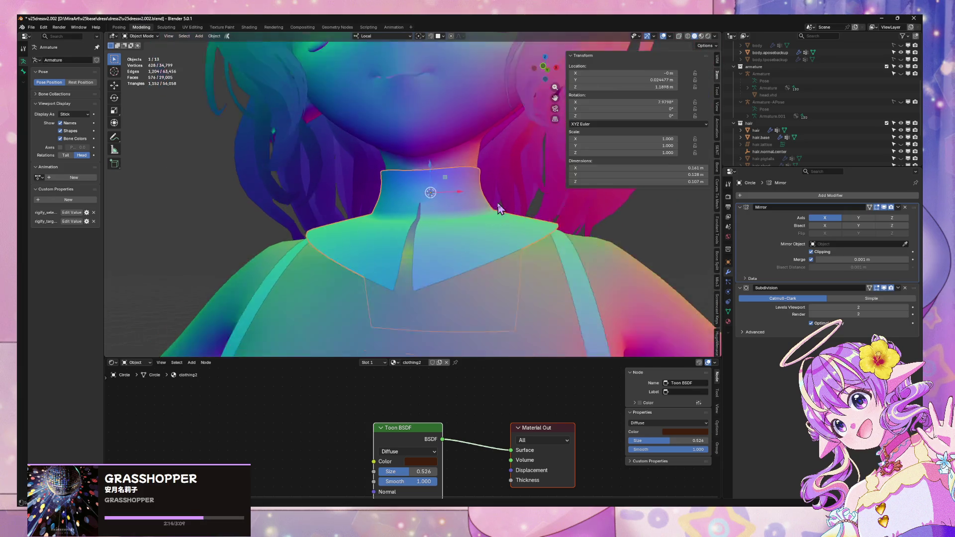
Step: Select the body mesh and collar, then isolate them in Local View with numpad /
{"action": "left_click", "coordinate": [585, 286]}
{"action": "mouse_move", "coordinate": [608, 253]}
{"action": "middle_mouse_down"}
{"action": "mouse_move", "coordinate": [599, 277]}
{"action": "mouse_move", "coordinate": [564, 234]}
{"action": "mouse_move", "coordinate": [581, 266]}
{"action": "mouse_move", "coordinate": [532, 239]}
{"action": "mouse_move", "coordinate": [445, 226]}
{"action": "mouse_move", "coordinate": [583, 291]}
{"action": "mouse_move", "coordinate": [576, 256]}
{"action": "mouse_move", "coordinate": [531, 220]}
{"action": "middle_mouse_up"}
{"action": "left_click", "coordinate": [466, 127]}
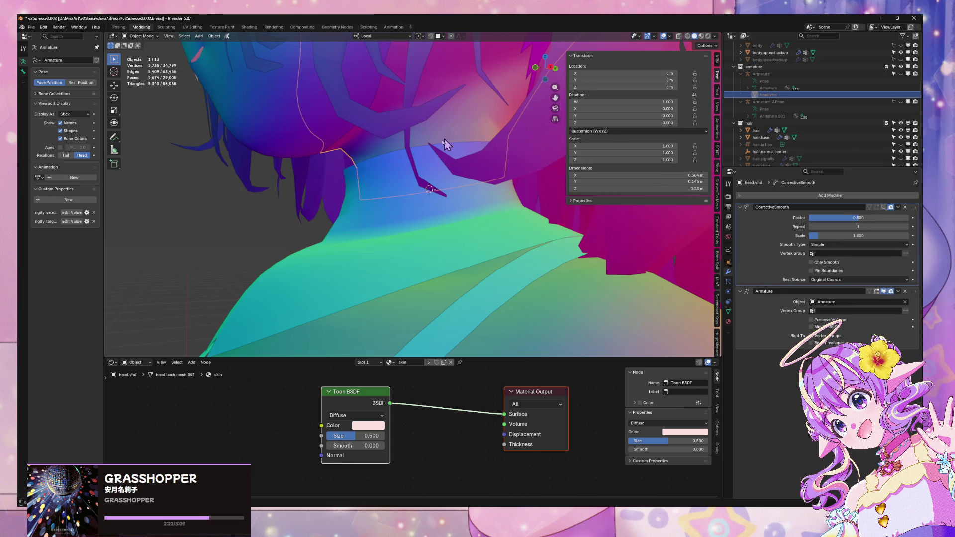
{"action": "left_click", "coordinate": [394, 230], "text": "shift"}
{"action": "key", "text": "KP_Divide"}
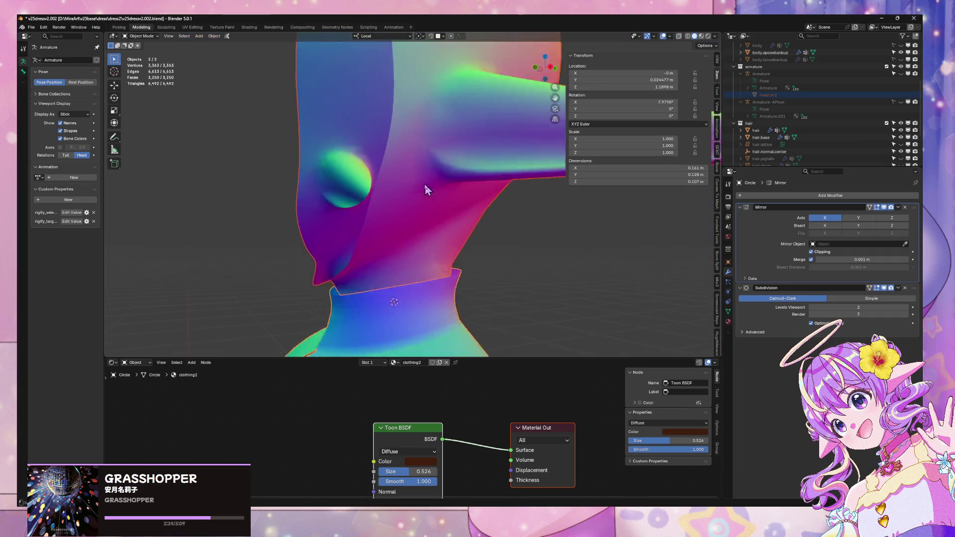